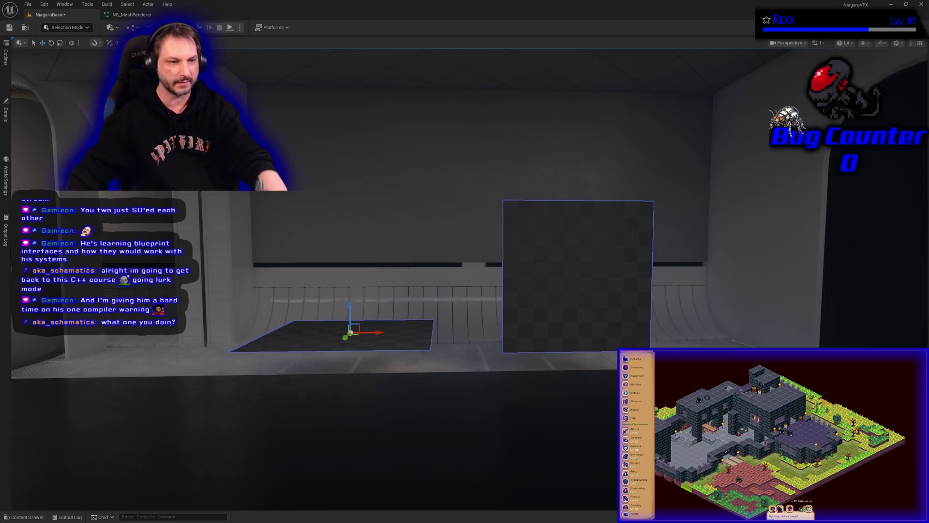
Jump to the Mesh Renderer booth and open the Content Drawer on the Meshes folder
key(w)
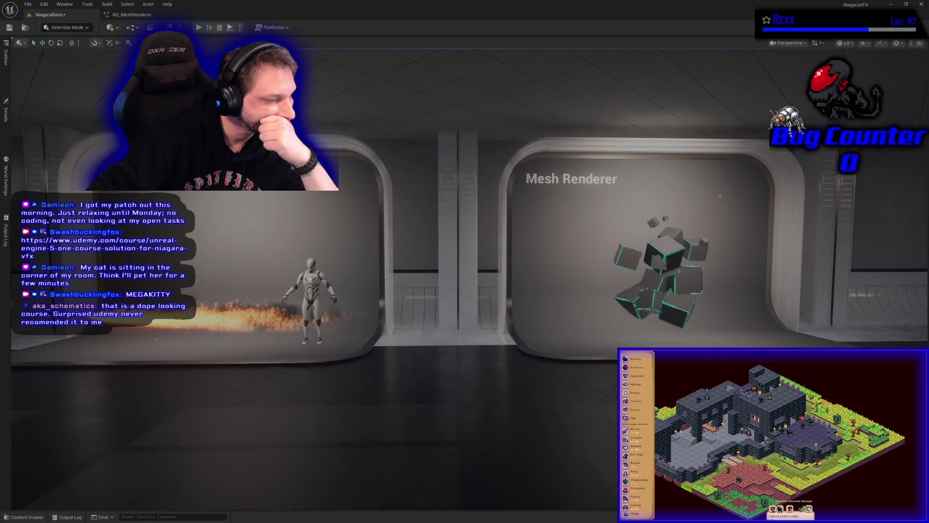
click(26, 516)
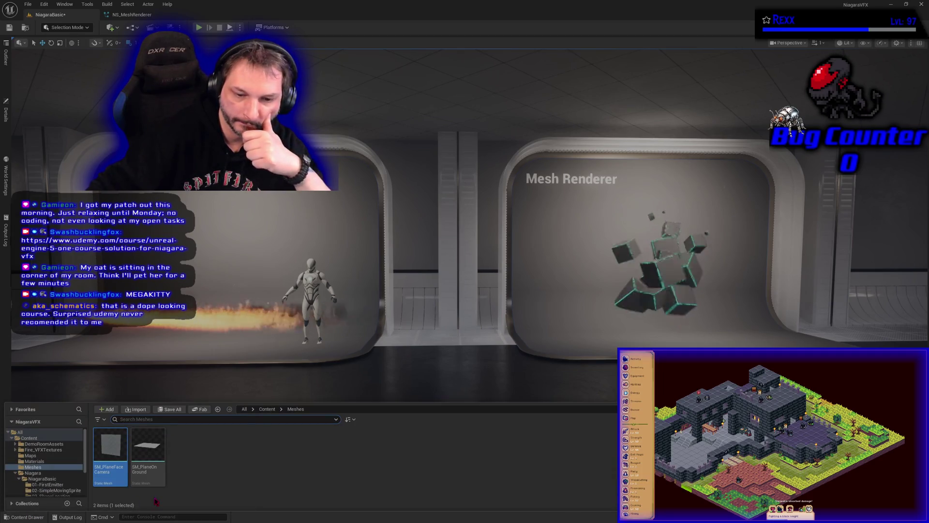
Create a folder named 09-CustomMesh inside NiagaraBasic and open it
click(45, 479)
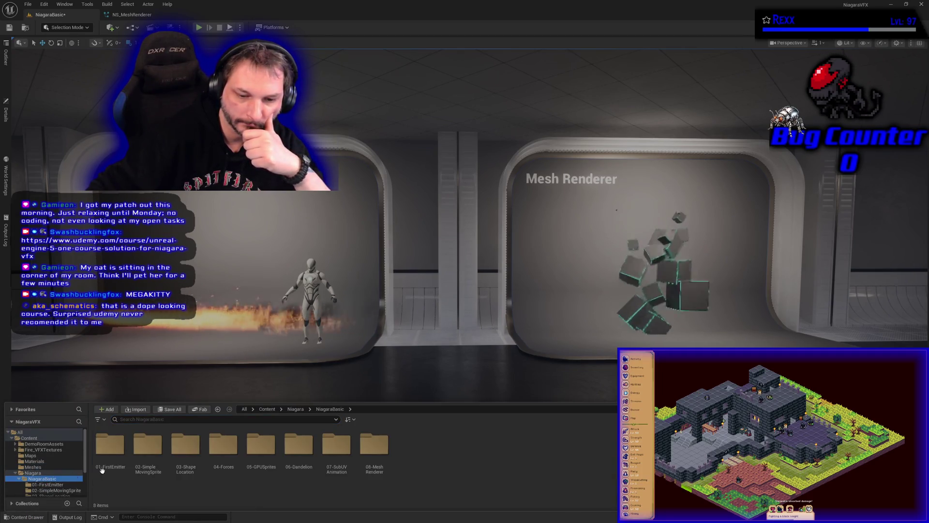
right_click(442, 452)
click(472, 200)
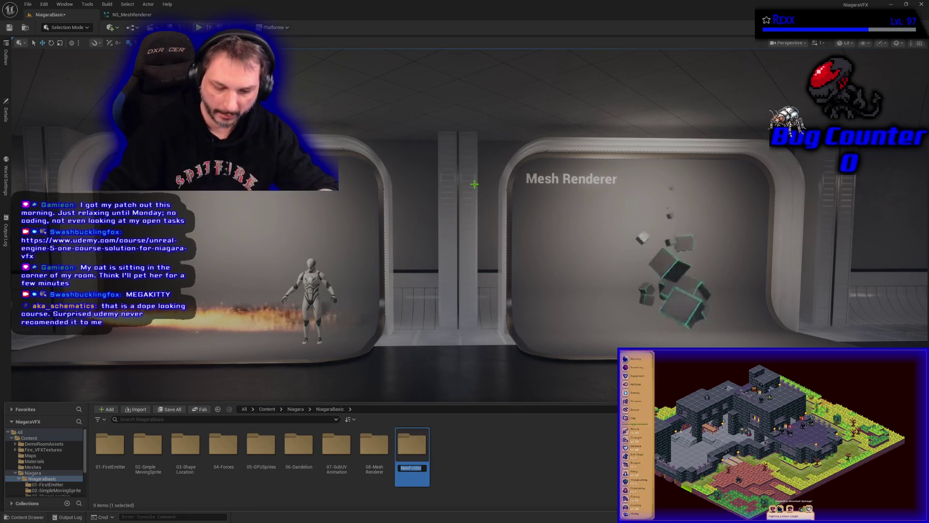
text(09-)
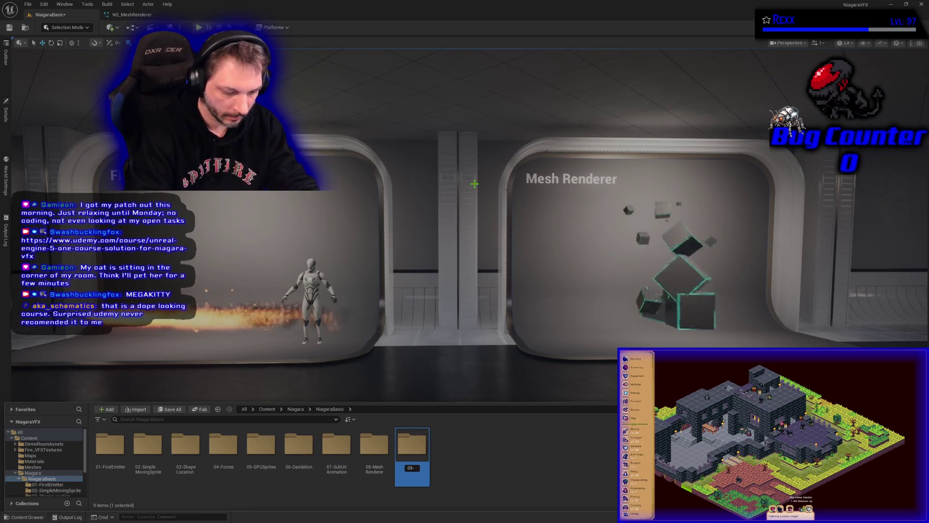
text(Custom Mesh)
key(Return)
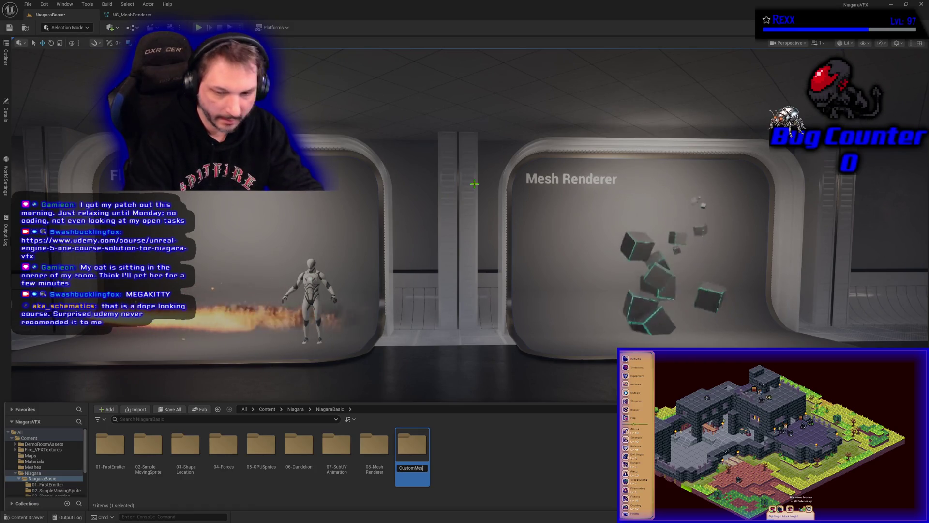
key(Return)
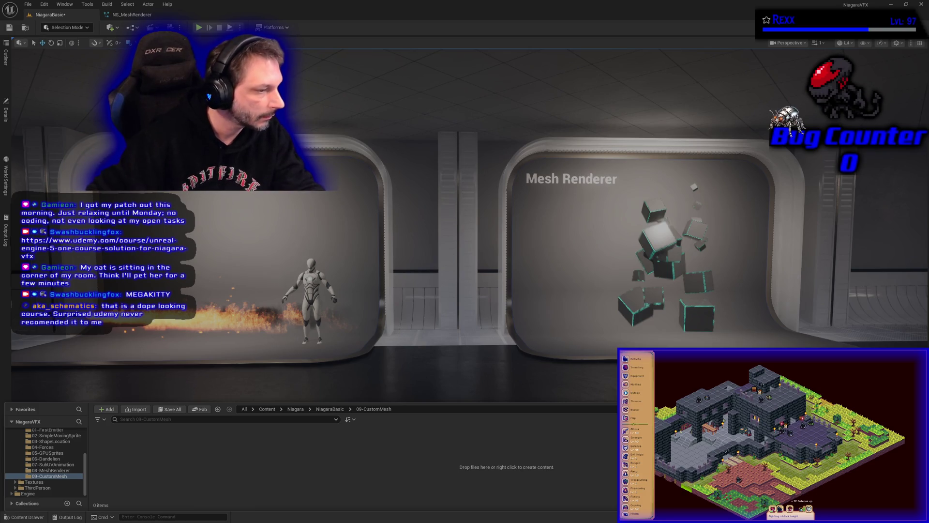
right_click(371, 450)
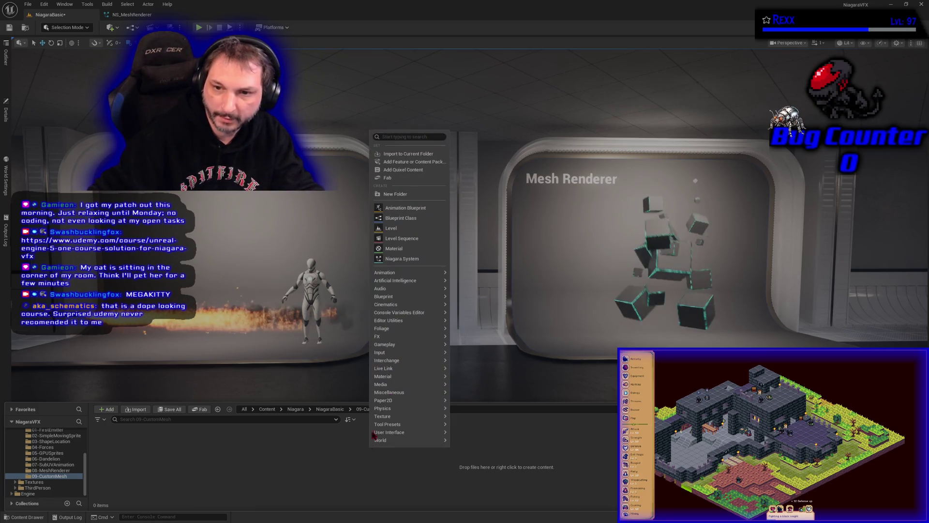
Create a new Niagara system from the SimpleSpriteBurst emitter template
click(410, 261)
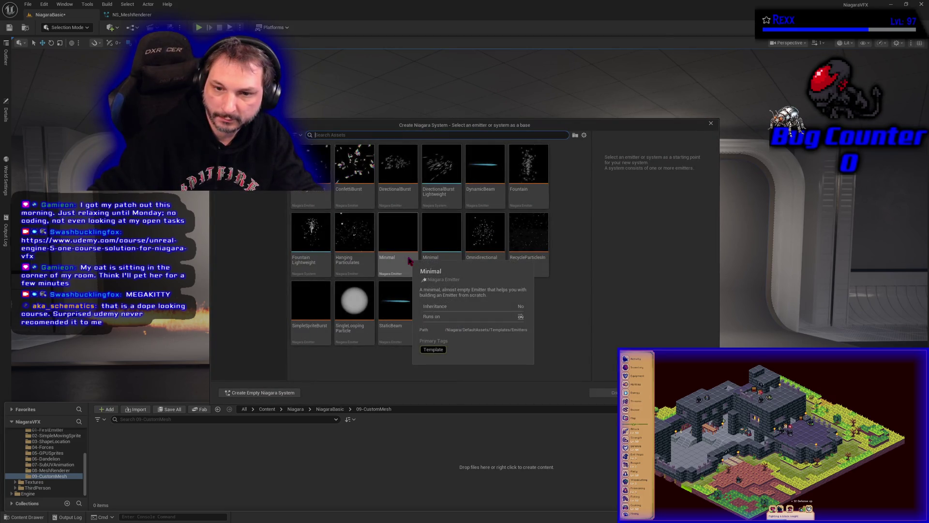
click(310, 310)
click(605, 393)
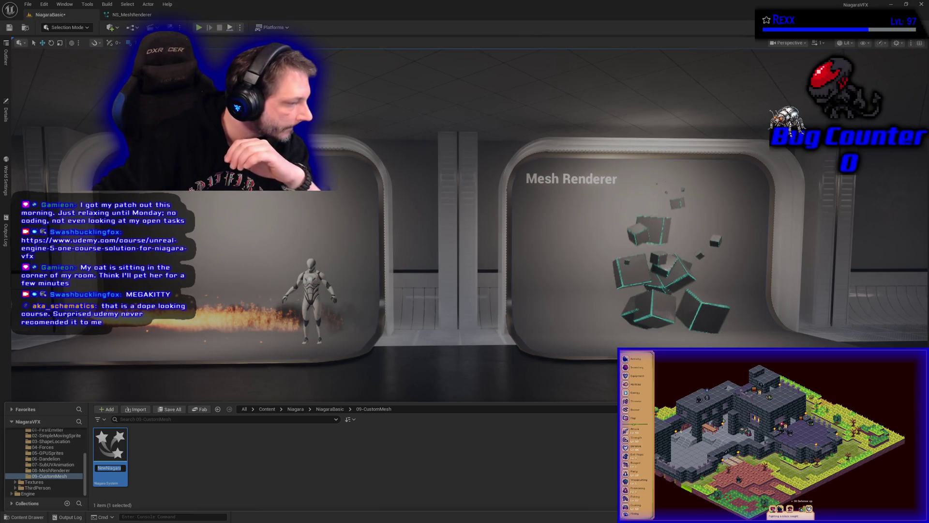
Rename the system to NS_CustomMesh and open it in the Niagara editor
click(116, 468)
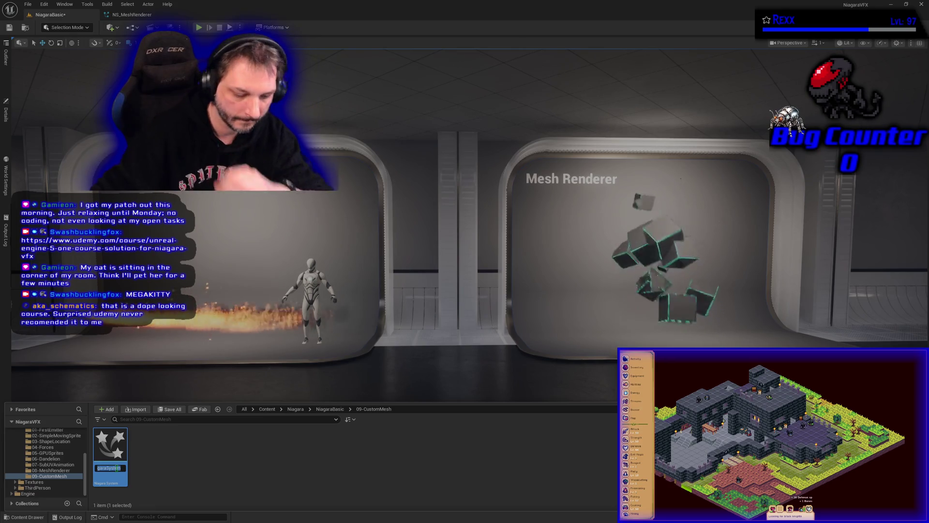
key(ctrl+a)
text(NS_)
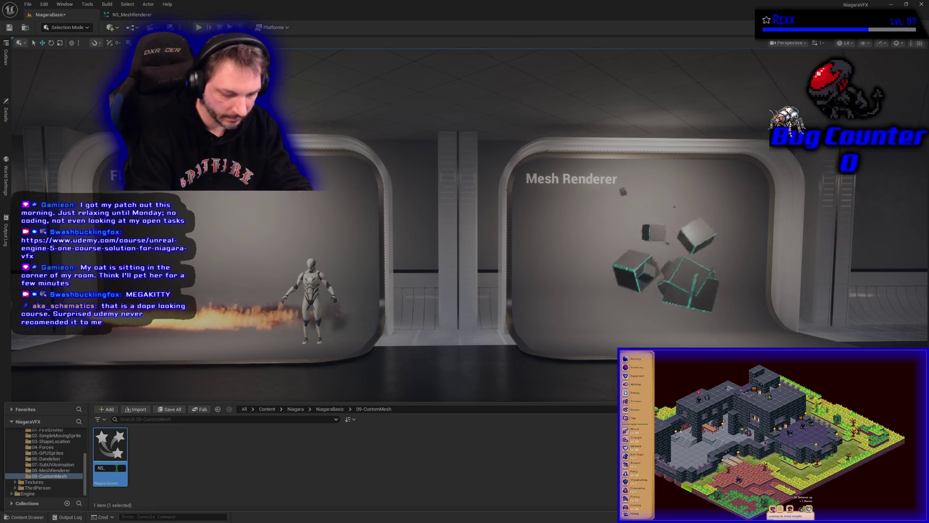
text(CustomMesh)
key(Return)
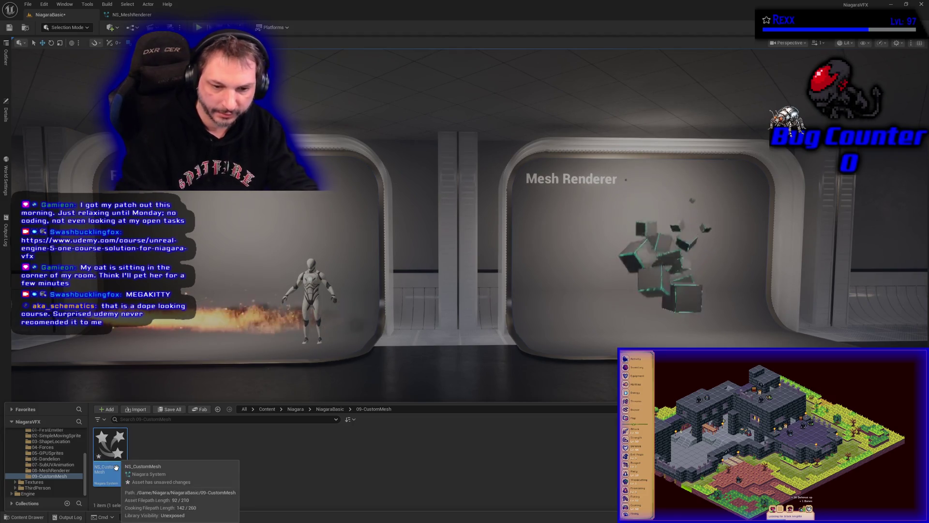
double_click(116, 468)
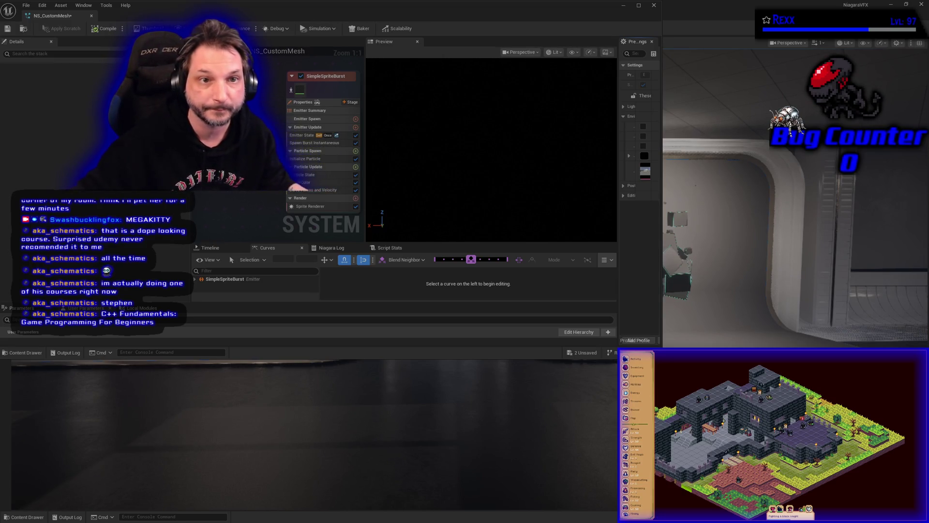
Dock the NS_CustomMesh editor beside the other documents and close NS_MeshRenderer
drag(61, 20, 266, 23)
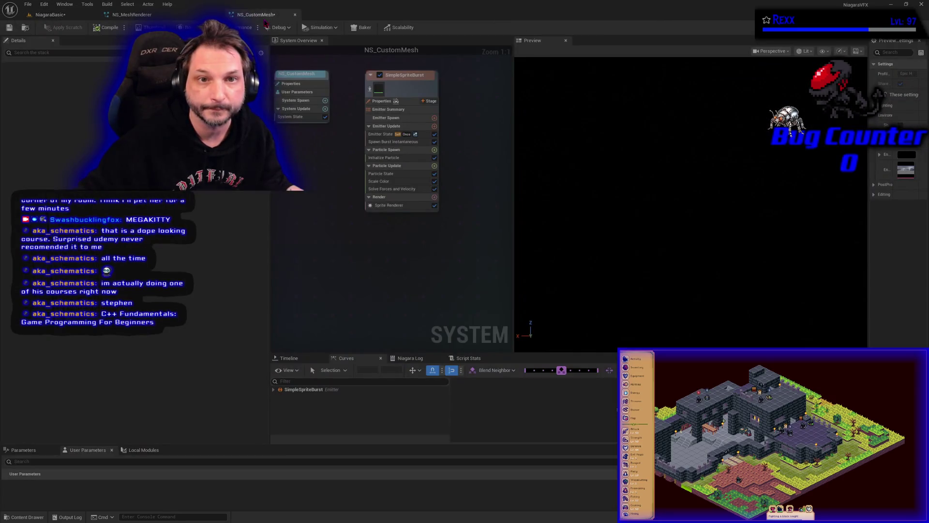
click(128, 14)
middle_click(138, 16)
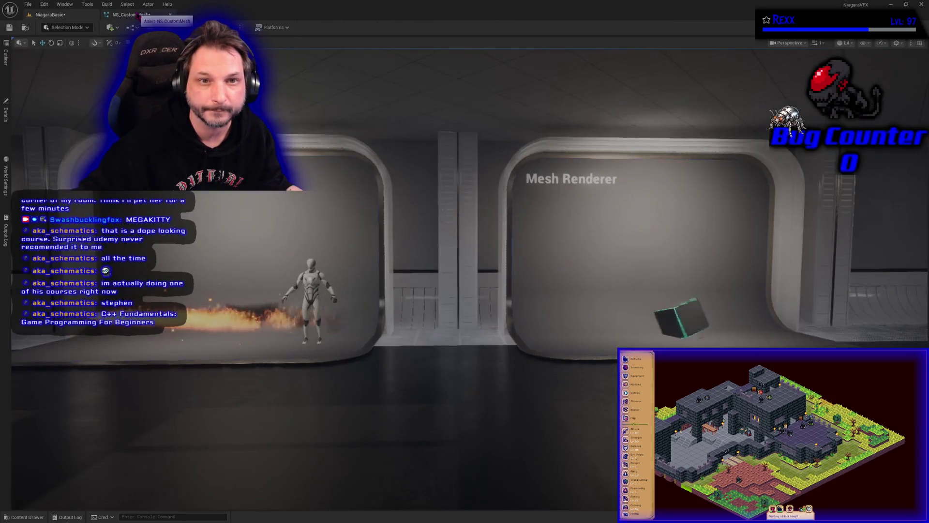
click(138, 16)
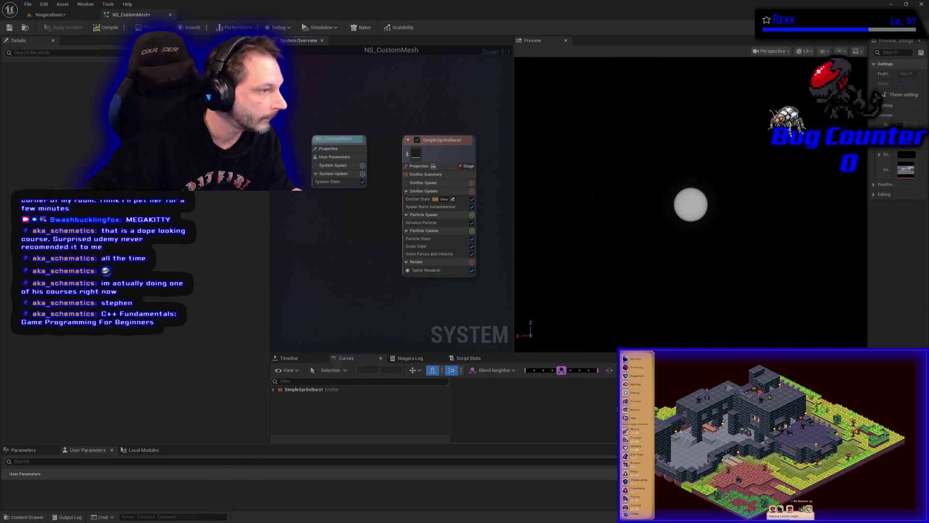
Check the emitter's Emitter State and delete its Sprite Renderer
click(418, 199)
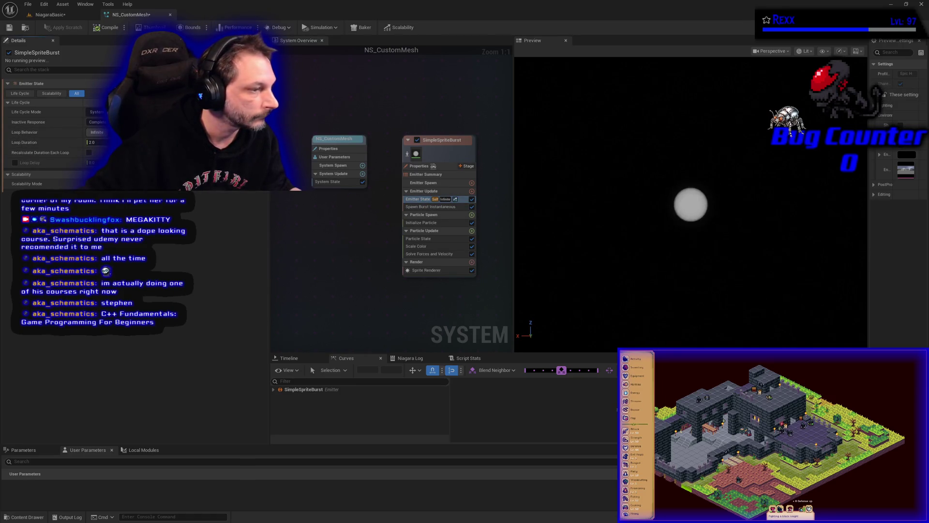
click(428, 271)
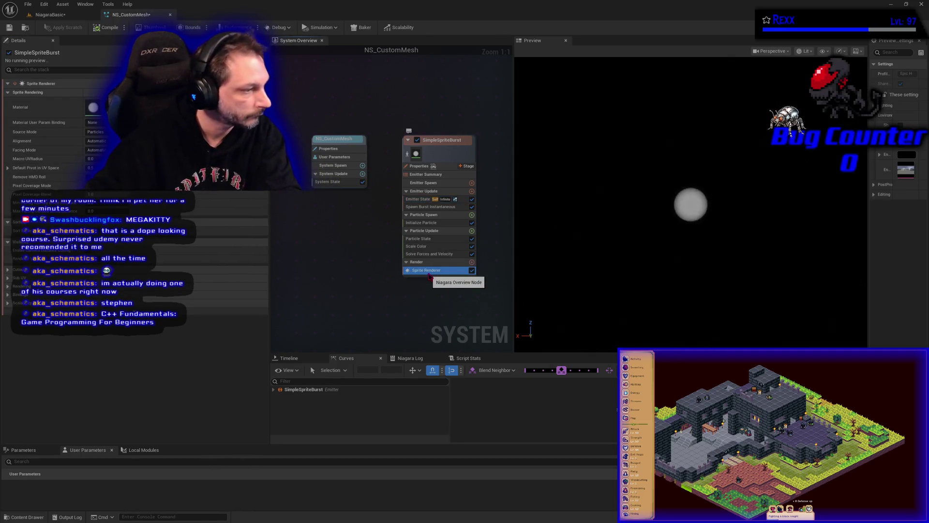
key(Delete)
click(471, 254)
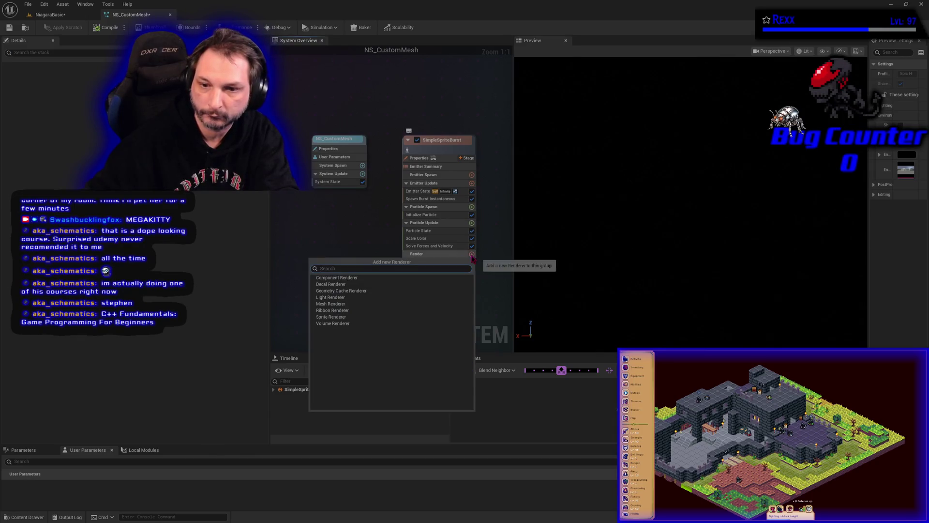
Add a Mesh Renderer using the flat plane mesh to the emitter and save NS_CustomMesh
click(334, 303)
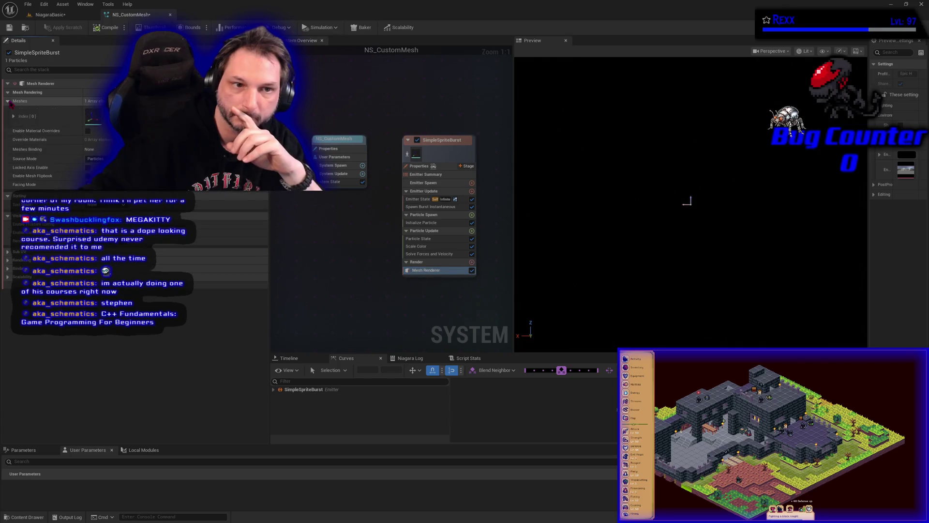
click(7, 101)
click(145, 116)
scroll(164, 232, down, 3)
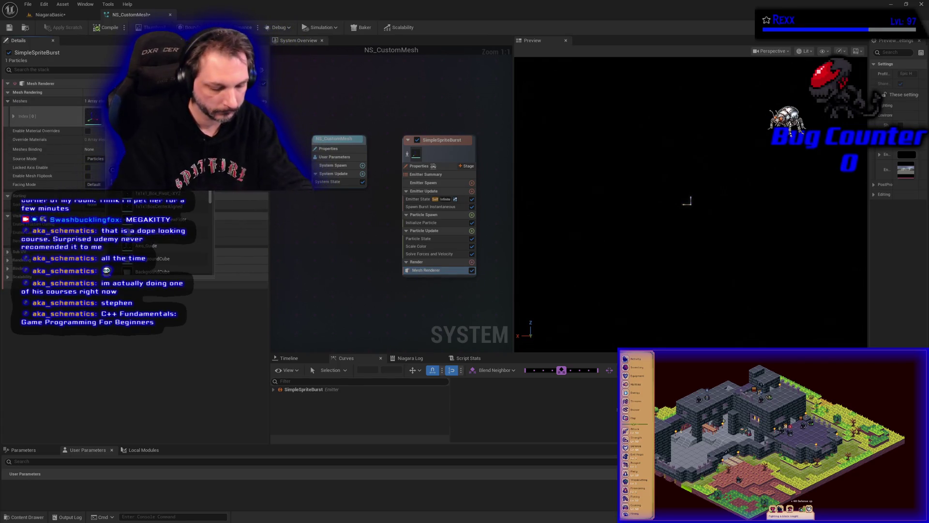
text(cube)
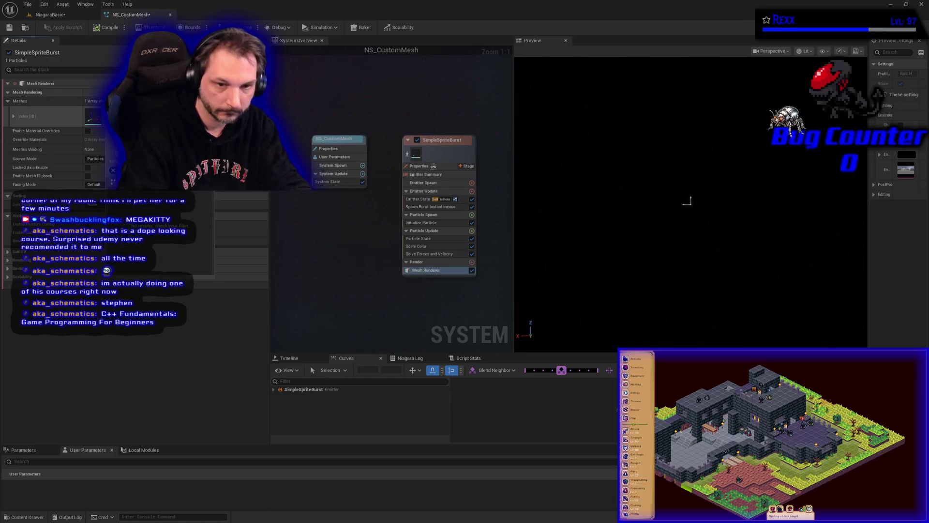
key(BackSpace)
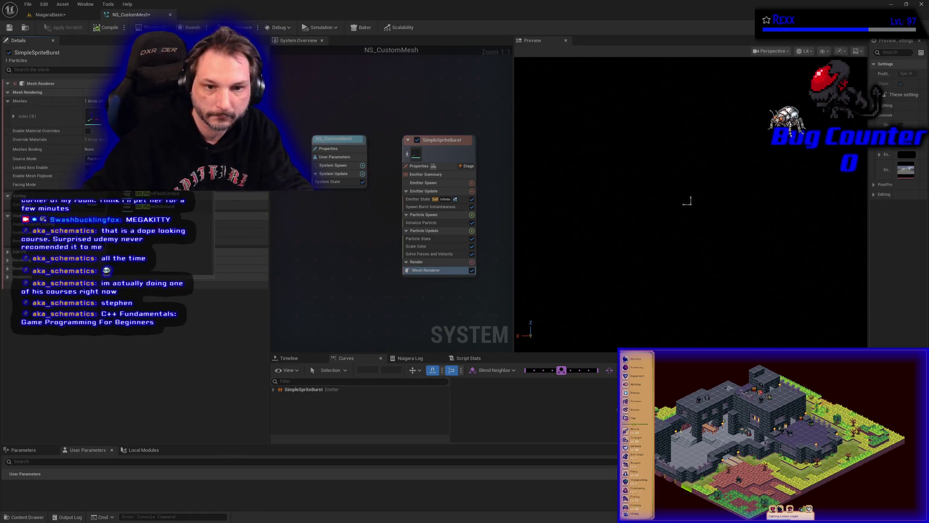
key(Return)
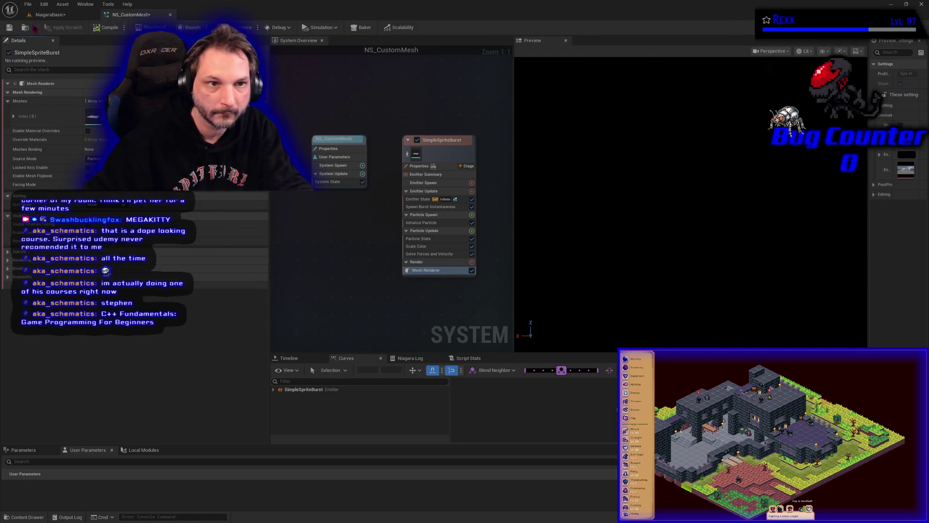
click(10, 28)
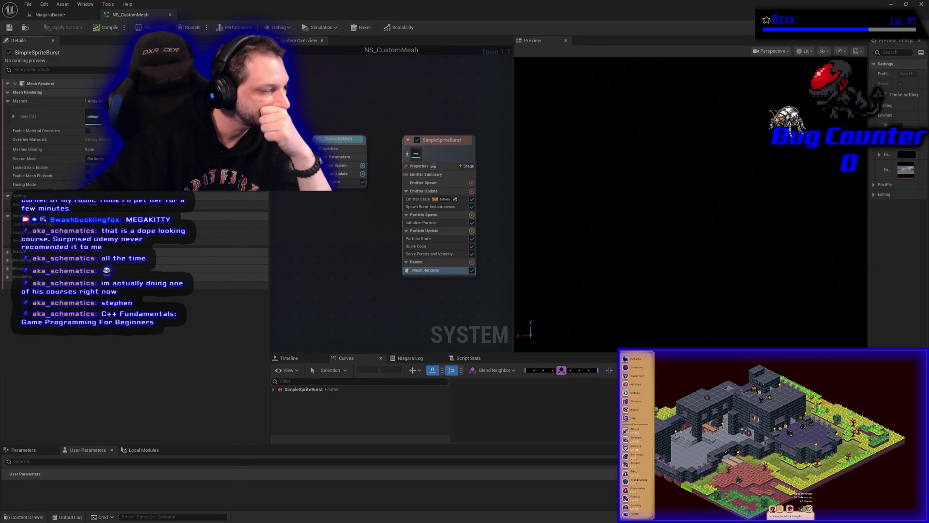
drag(384, 307, 274, 313)
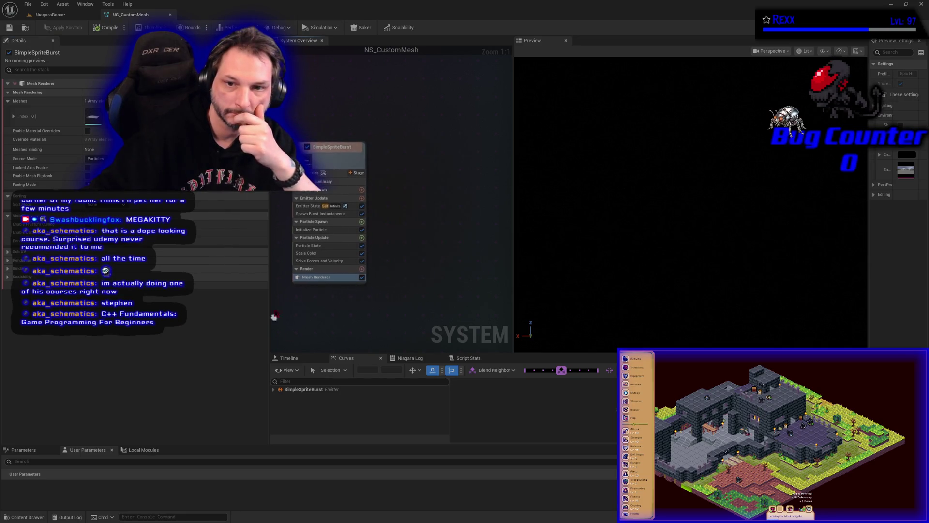
Duplicate the emitter as SimpleSpriteBurst001, give its Mesh Renderer a cube-like mesh, and compile
click(361, 165)
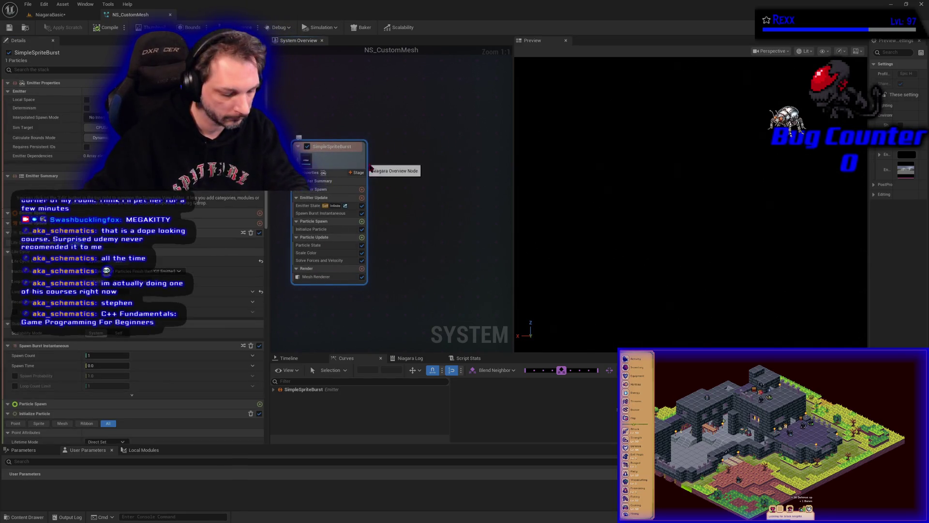
key(ctrl+d)
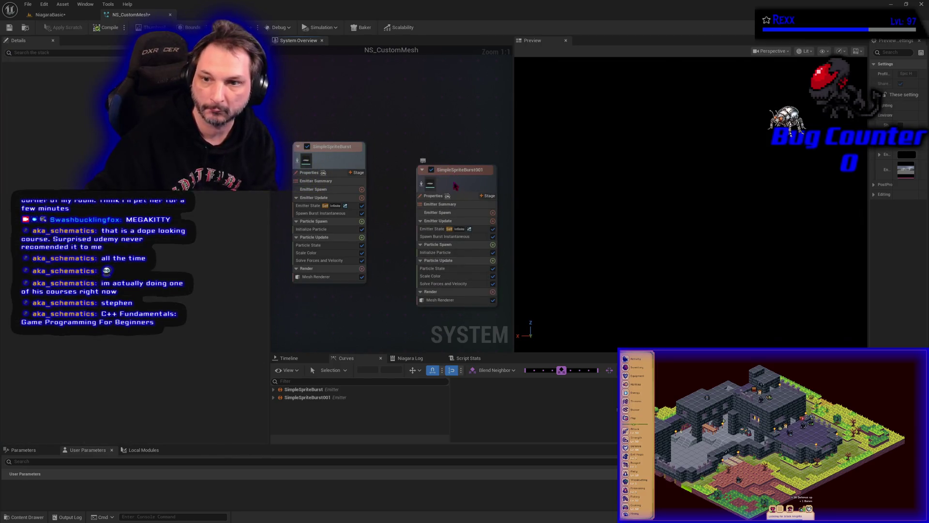
drag(455, 184, 439, 161)
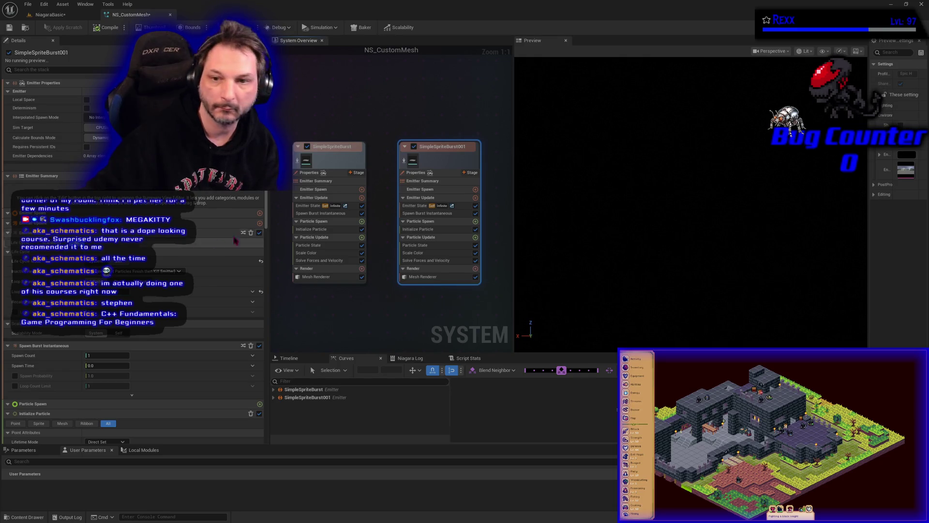
click(422, 277)
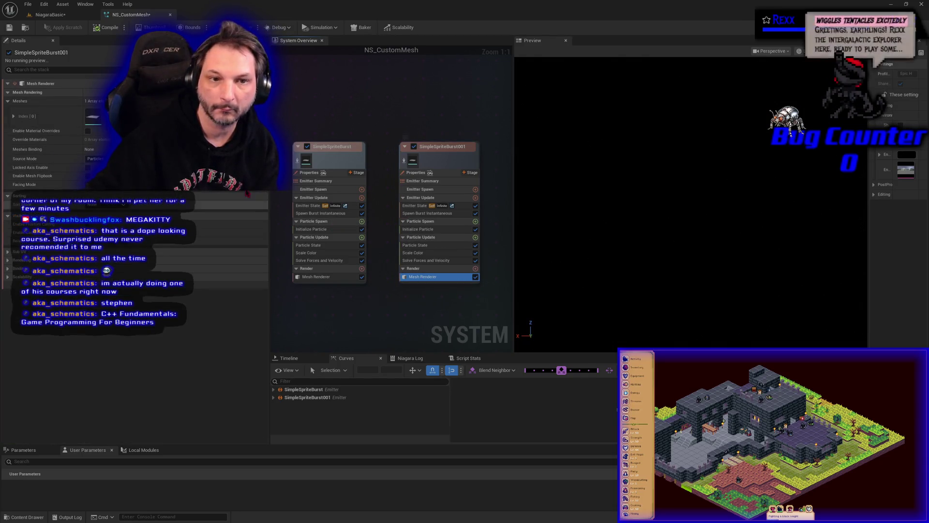
click(154, 114)
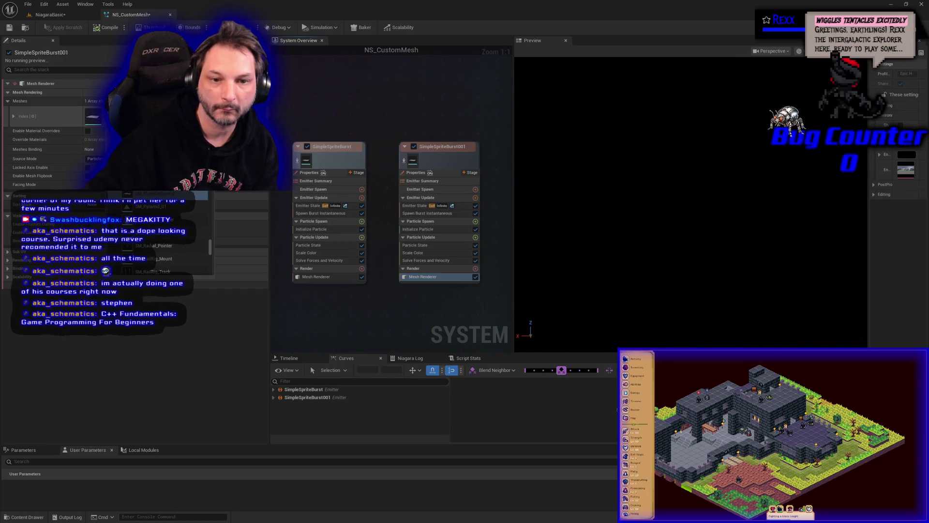
scroll(165, 232, up, 1)
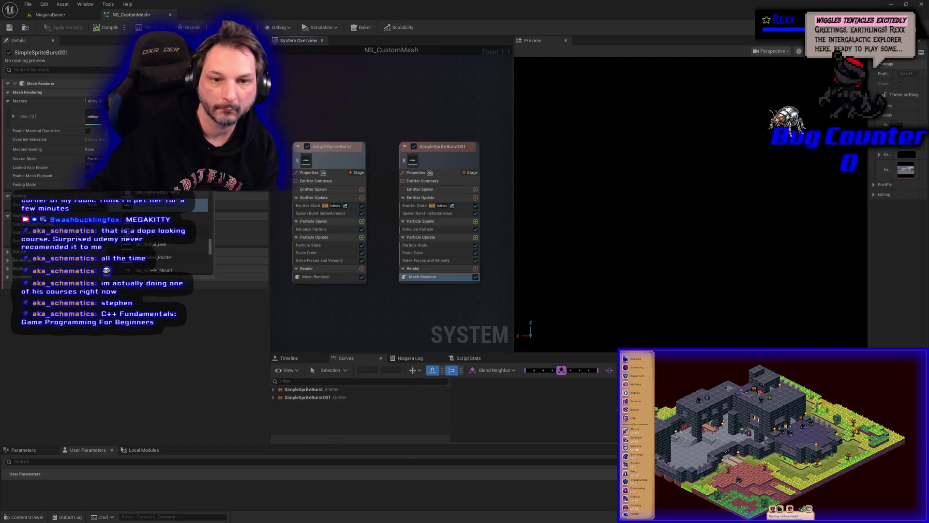
click(164, 205)
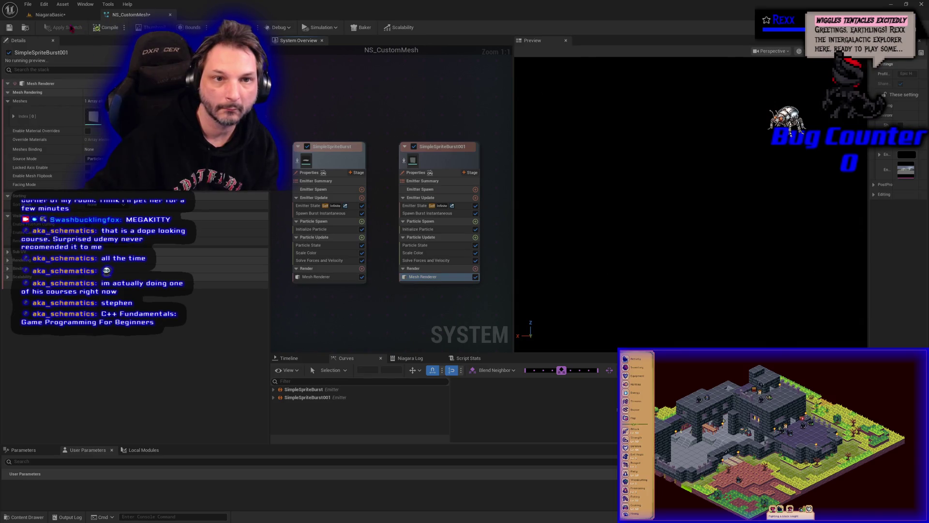
click(9, 27)
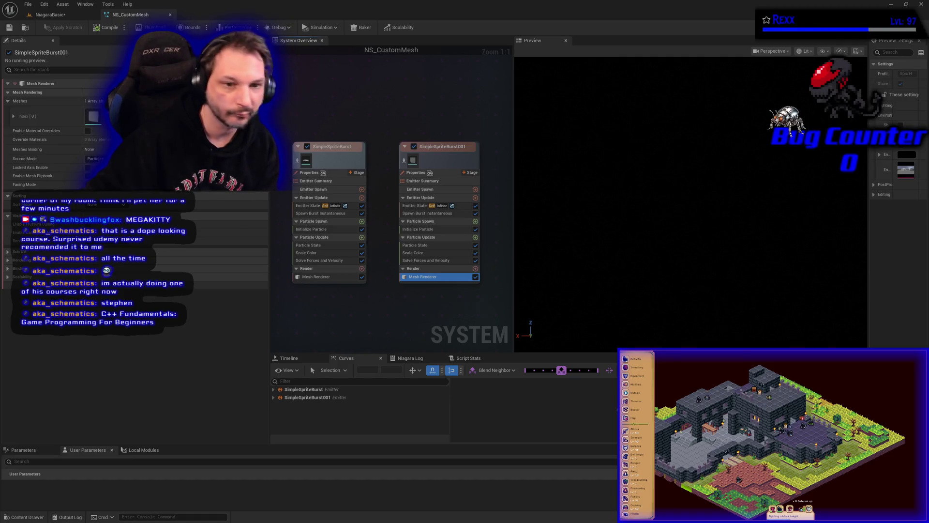
Inspect the NS_CustomMesh preview, widening Preview Settings and orbiting to see the mesh side-on
mouse_move(403, 333)
mouse_down()
mouse_move(373, 318)
mouse_move(416, 329)
mouse_move(327, 303)
mouse_up()
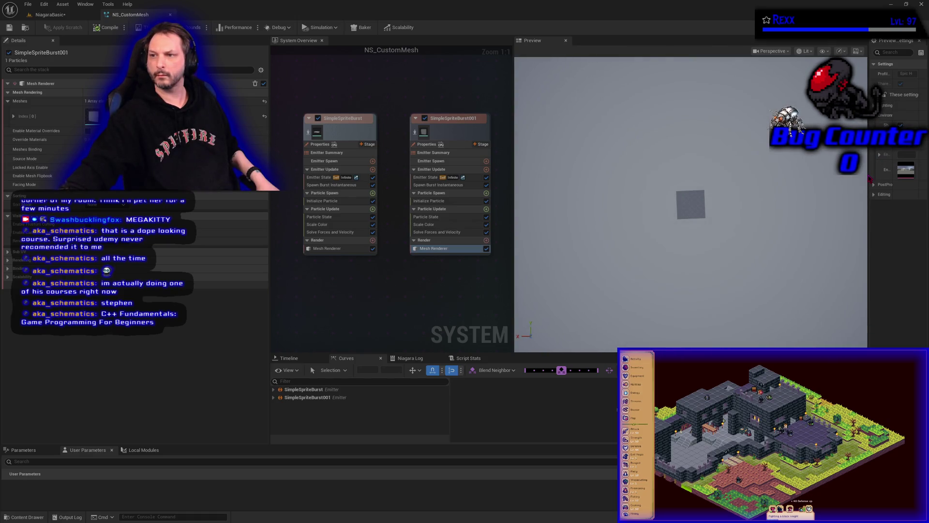
drag(867, 169, 785, 177)
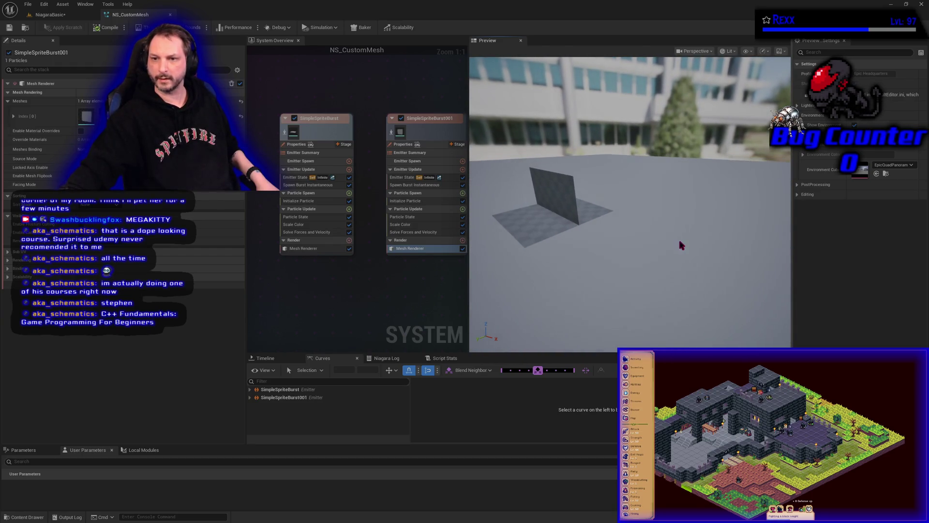
mouse_move(616, 294)
mouse_down()
mouse_move(617, 263)
mouse_move(616, 294)
mouse_move(571, 290)
mouse_move(571, 305)
mouse_move(562, 268)
mouse_move(561, 290)
mouse_up()
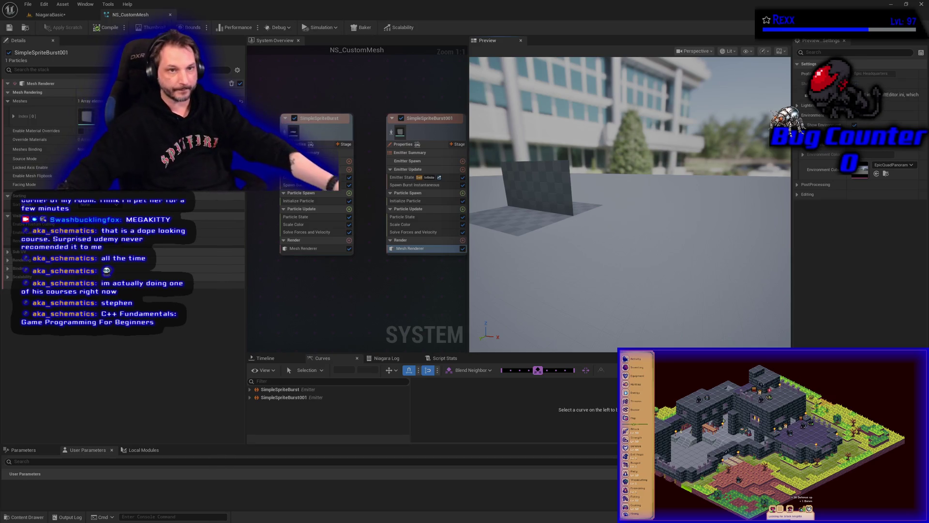
click(63, 15)
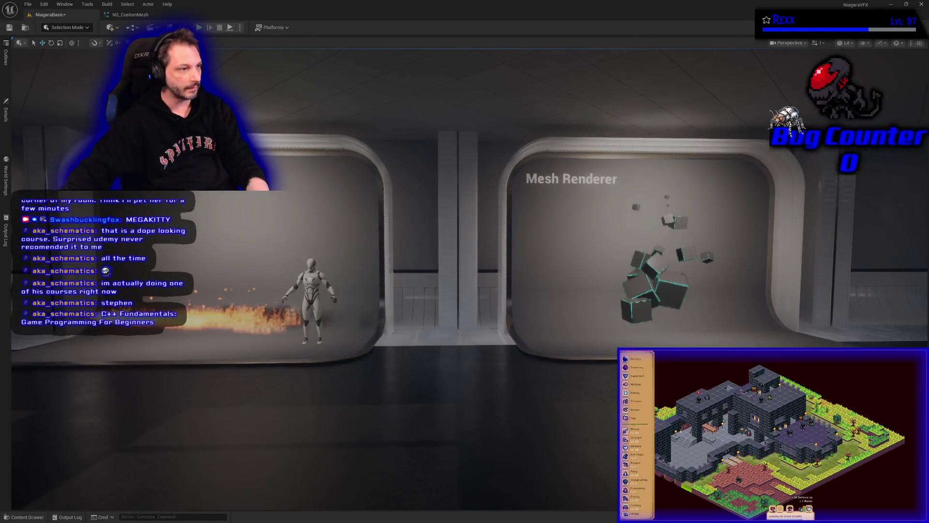
In the NiagaraBasic level, delete the plane in the neighbouring booth and frame the particle system
key(d)
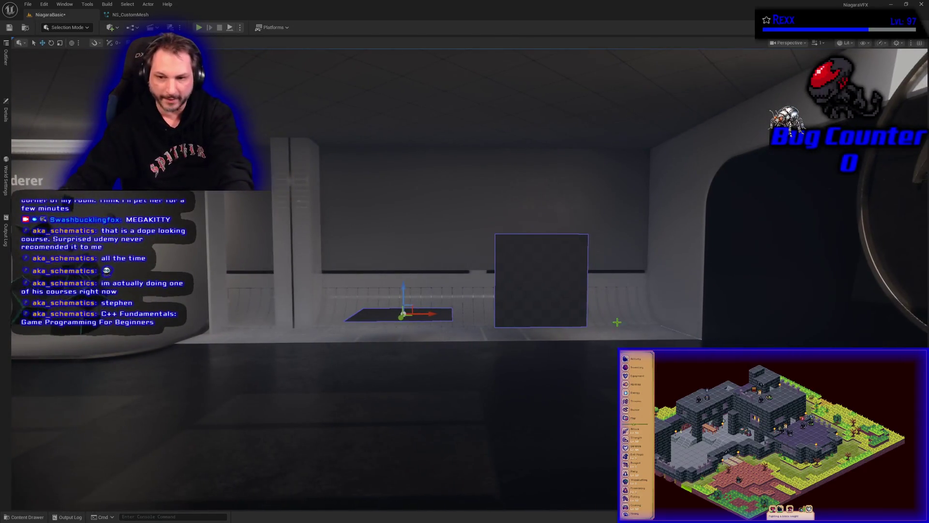
key(Delete)
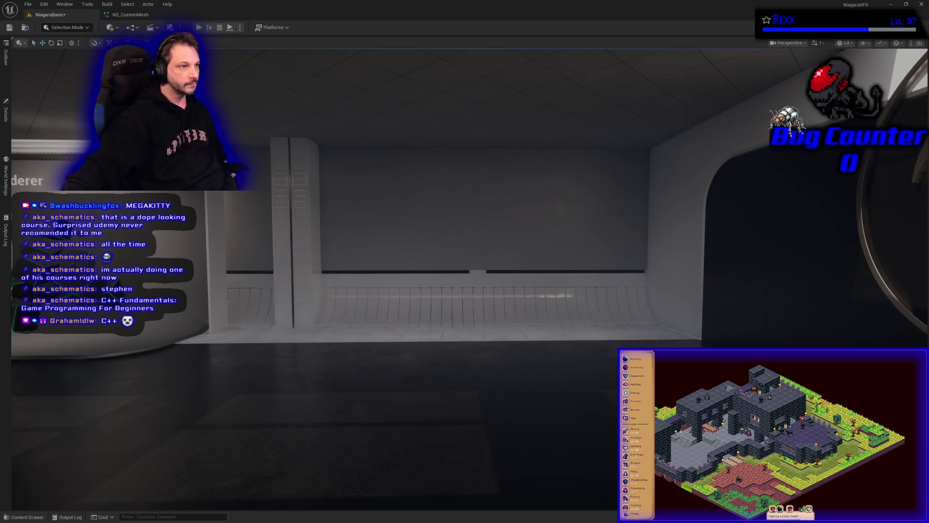
key(f)
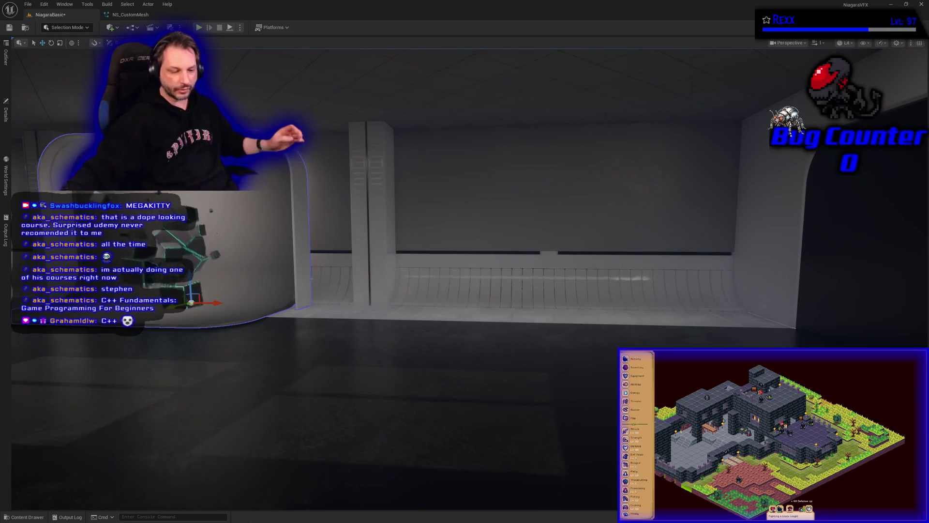
mouse_move(217, 309)
mouse_down()
mouse_move(612, 339)
mouse_move(598, 363)
mouse_up()
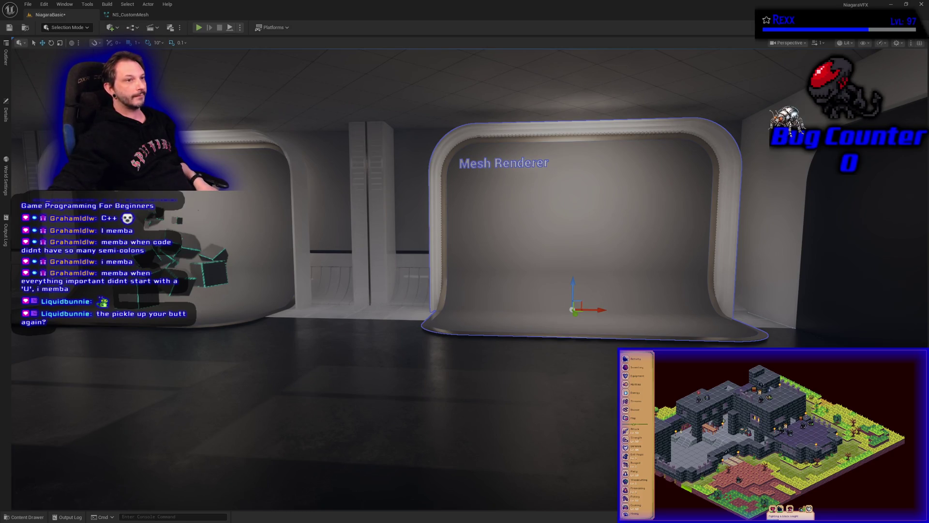
Bring up the shared cat photo in the web browser
key(super+Up)
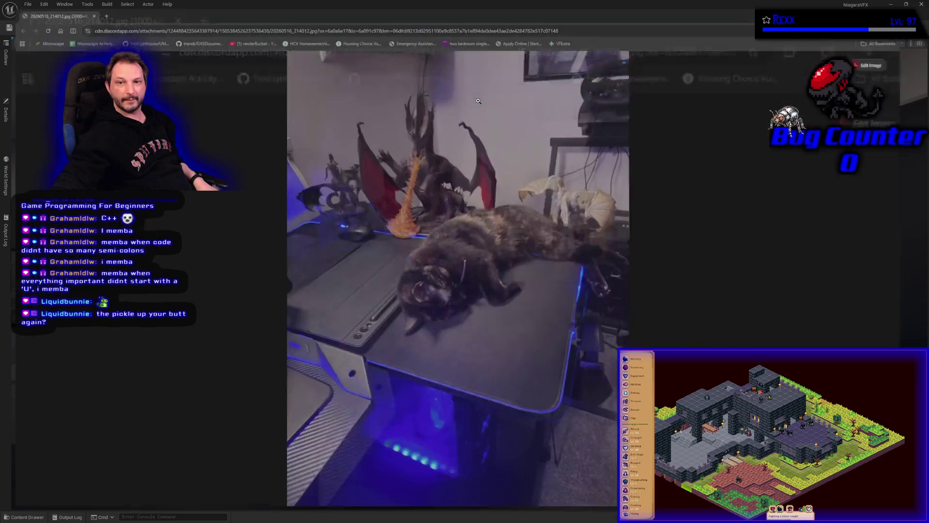
Zoom in and out on the cat photo, then close the browser to return to Unreal
click(524, 286)
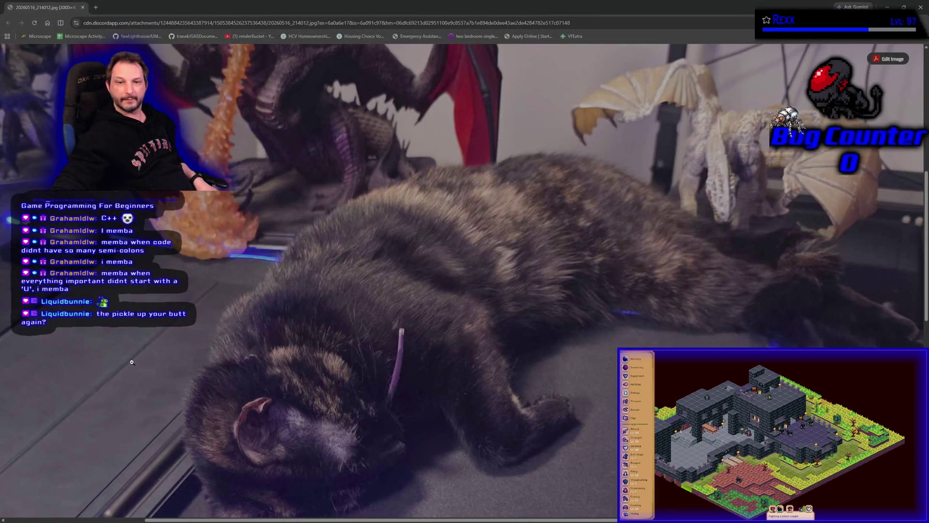
scroll(271, 373, down, 1)
scroll(390, 362, up, 1)
click(390, 362)
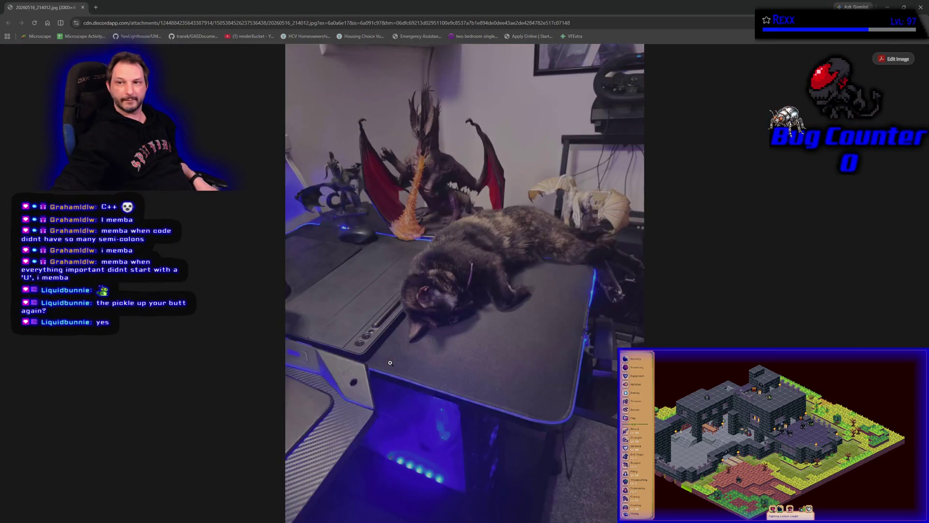
click(476, 223)
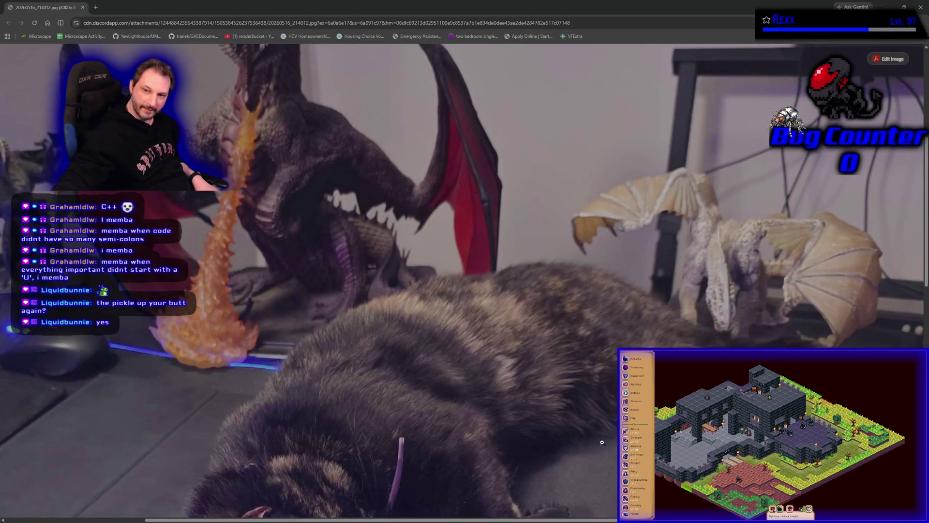
click(220, 357)
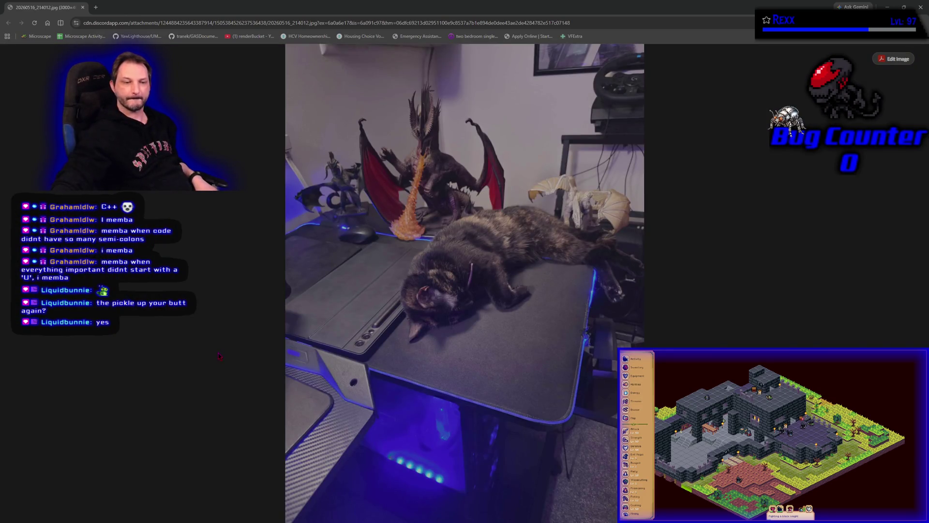
click(83, 7)
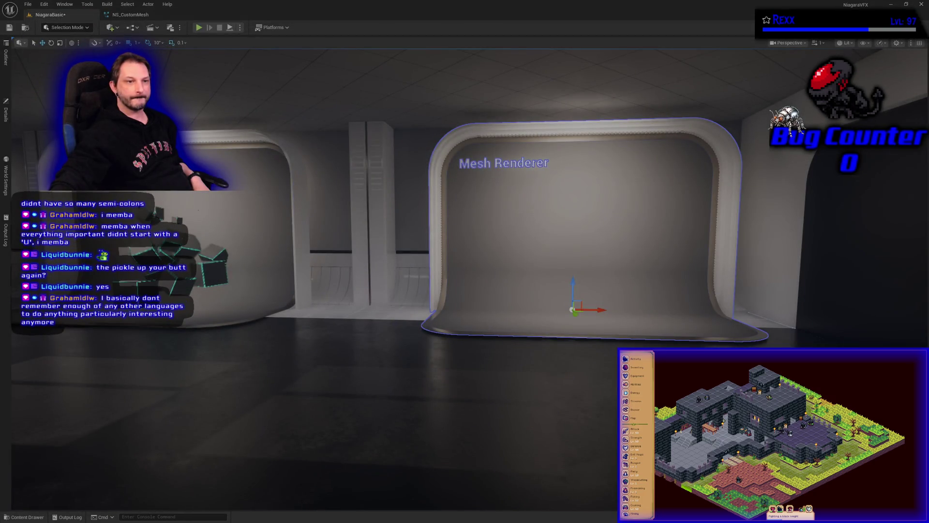
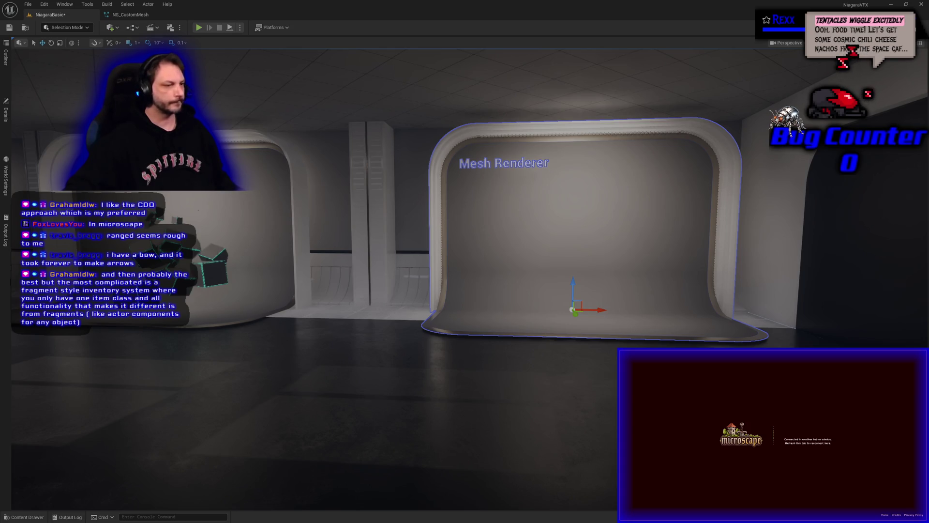
Place NS_CustomMesh from the 09-CustomMesh folder in front of the Mesh Renderer display stand
click(28, 517)
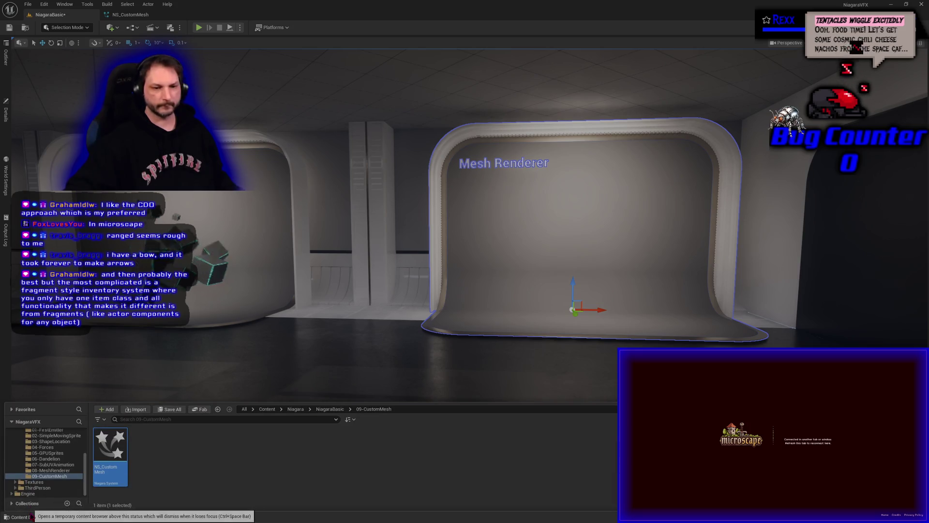
mouse_move(105, 459)
mouse_down()
mouse_move(327, 363)
mouse_move(595, 269)
mouse_move(599, 333)
mouse_move(592, 234)
mouse_up()
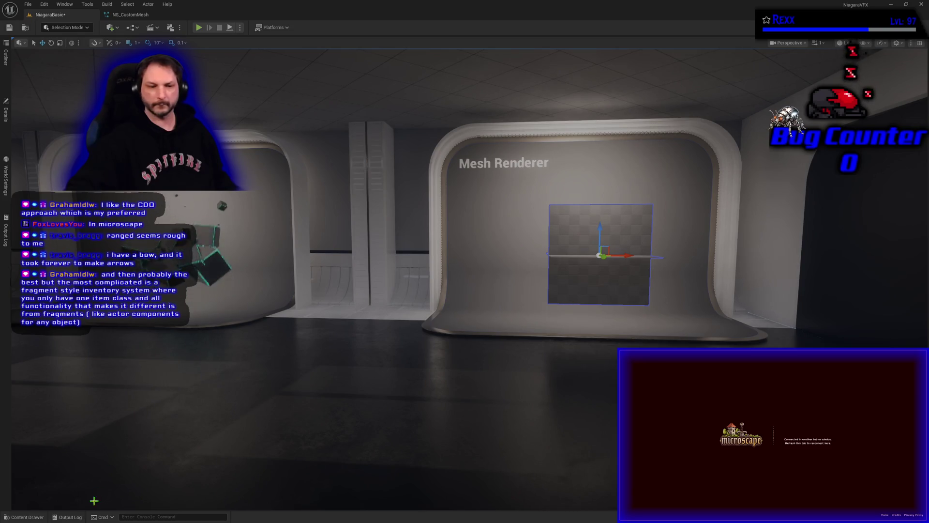
click(27, 517)
click(29, 517)
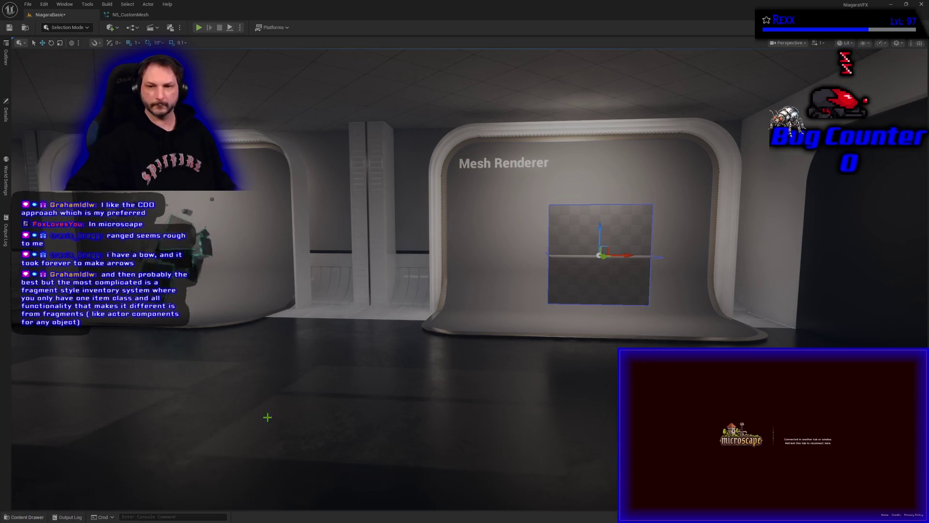
click(28, 4)
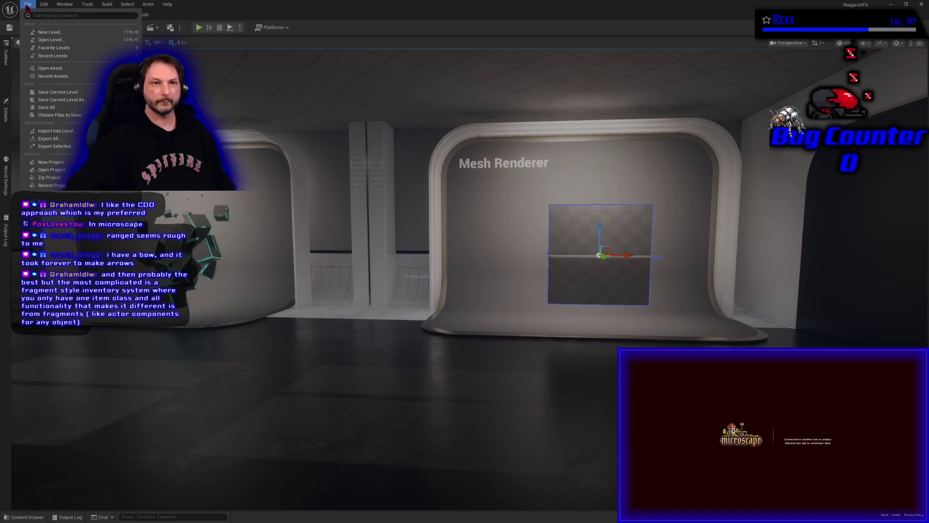
Save the level and change BP_DemoDisplay10's Title Text to 'Custom Mesh'
click(50, 108)
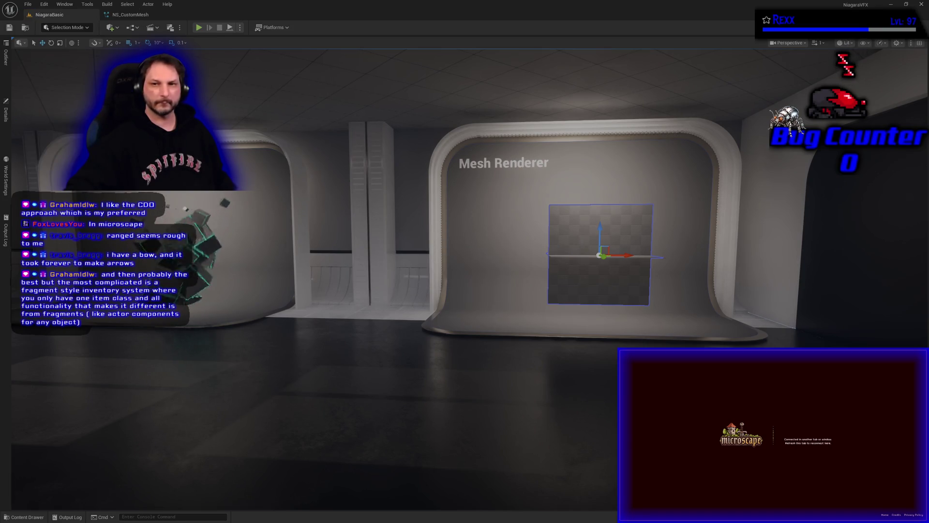
click(484, 163)
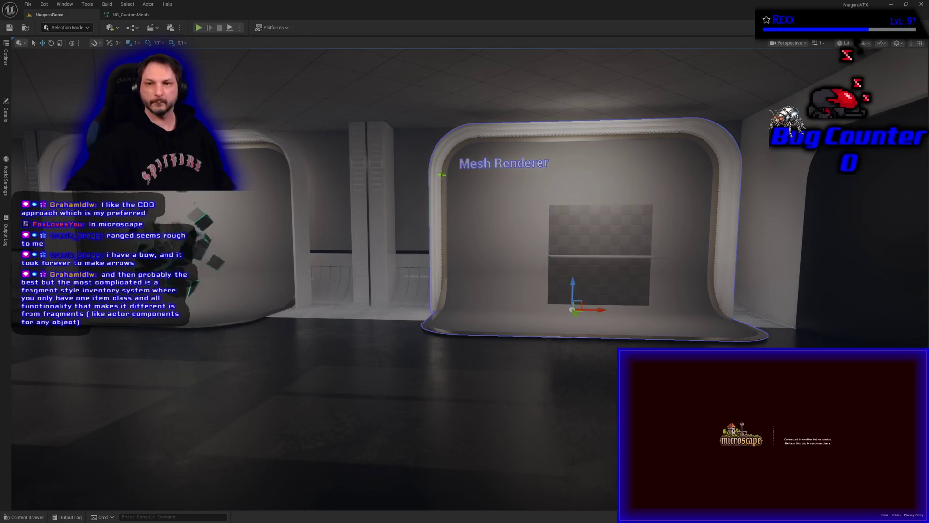
click(6, 114)
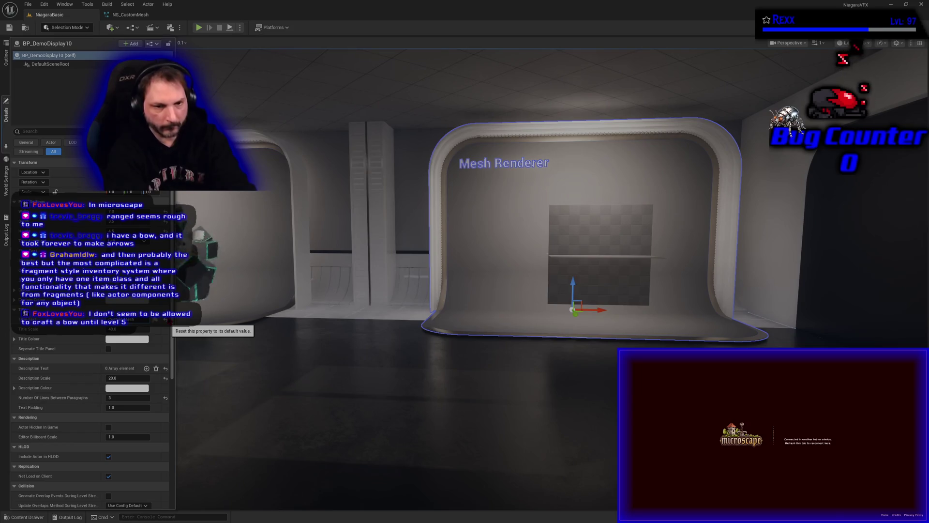
click(165, 320)
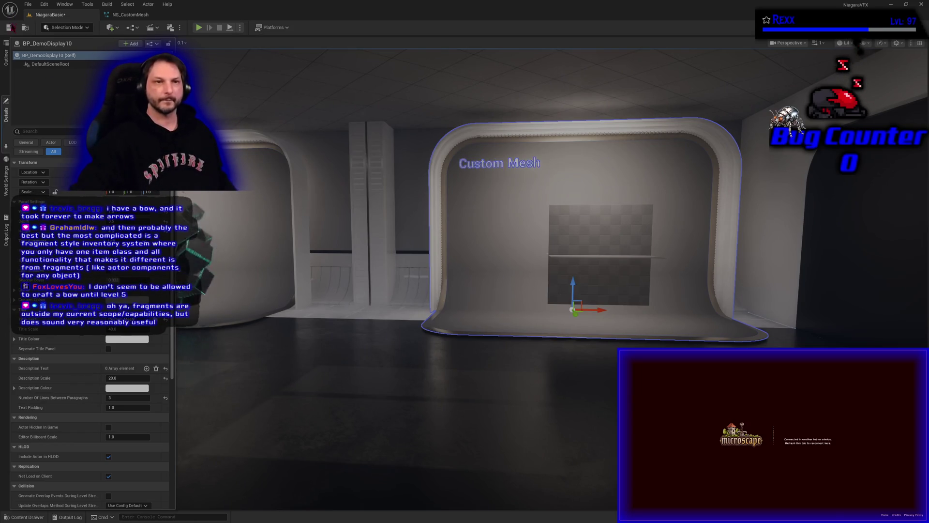
click(9, 27)
click(27, 4)
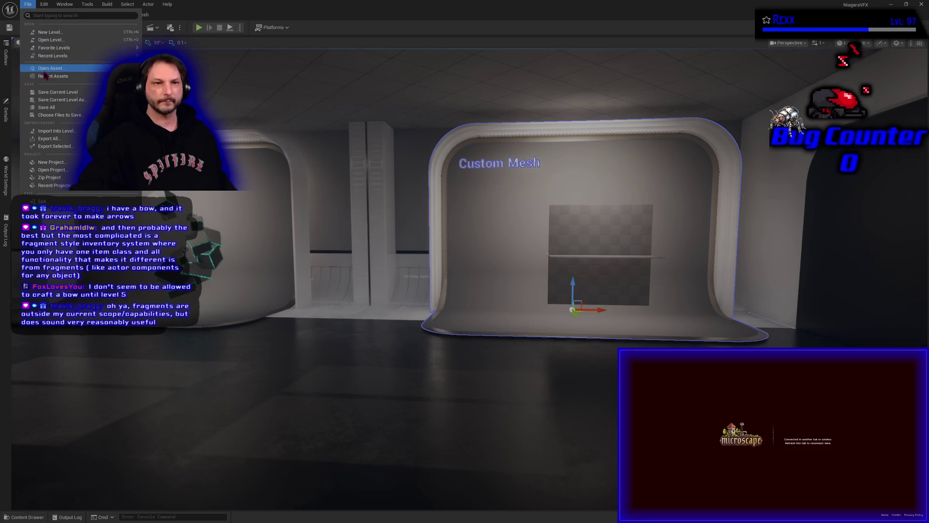
Save all modified assets and the level with Save All
click(54, 107)
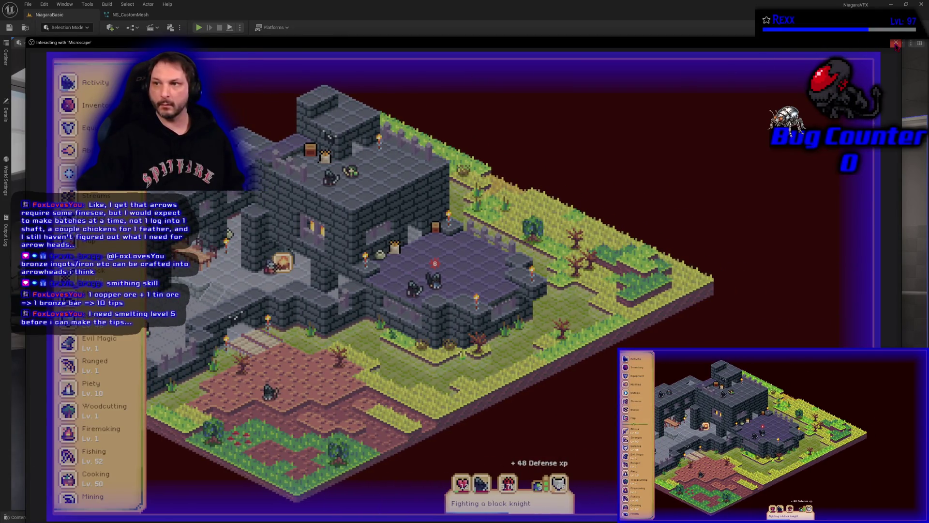
Close the 'Interacting with Microscope' game window to return to the level viewport
click(895, 42)
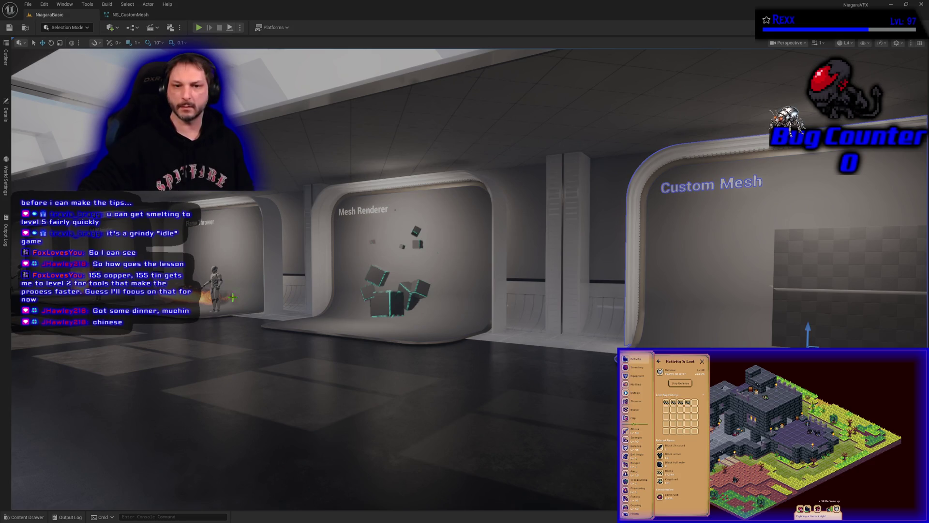
key(f)
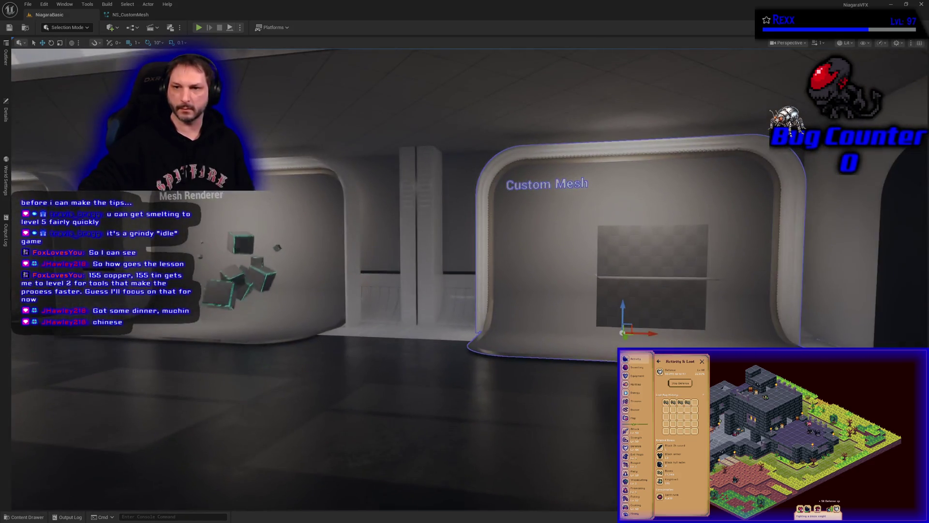
drag(229, 299, 228, 300)
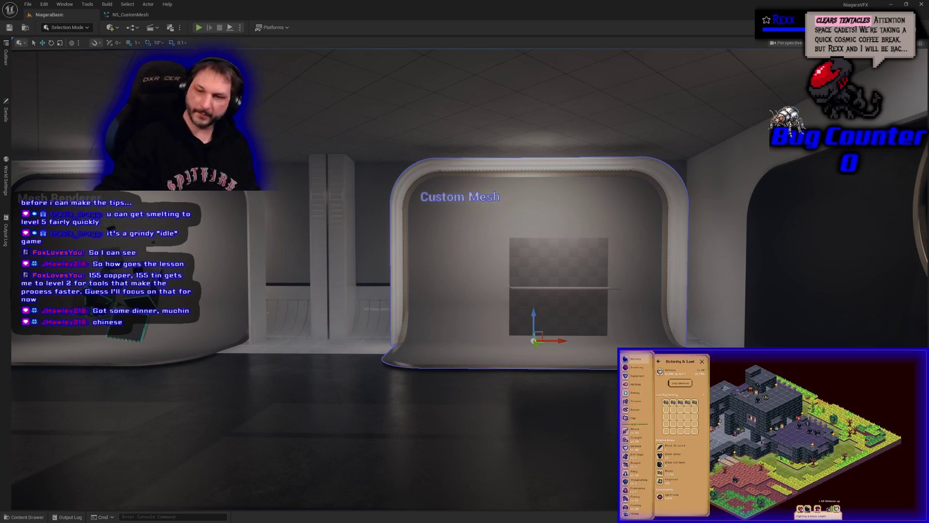
key(d)
key(s)
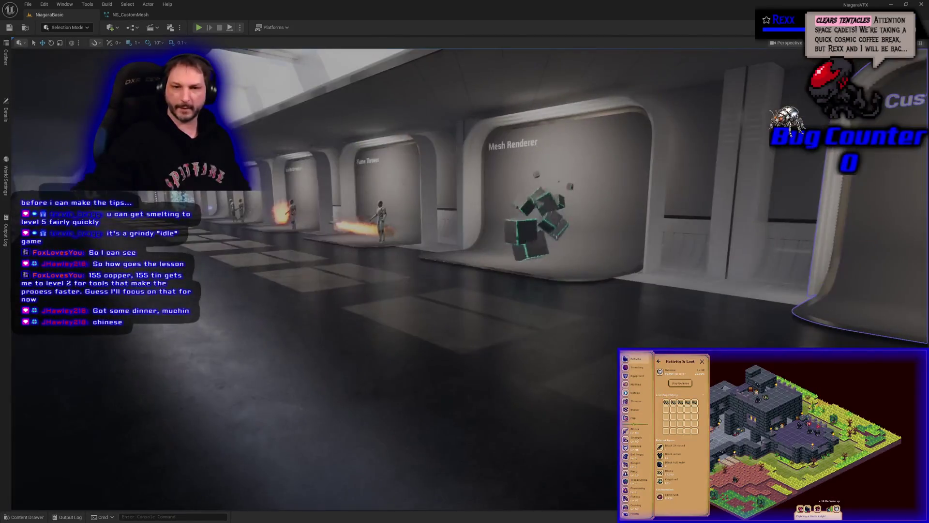
key(w)
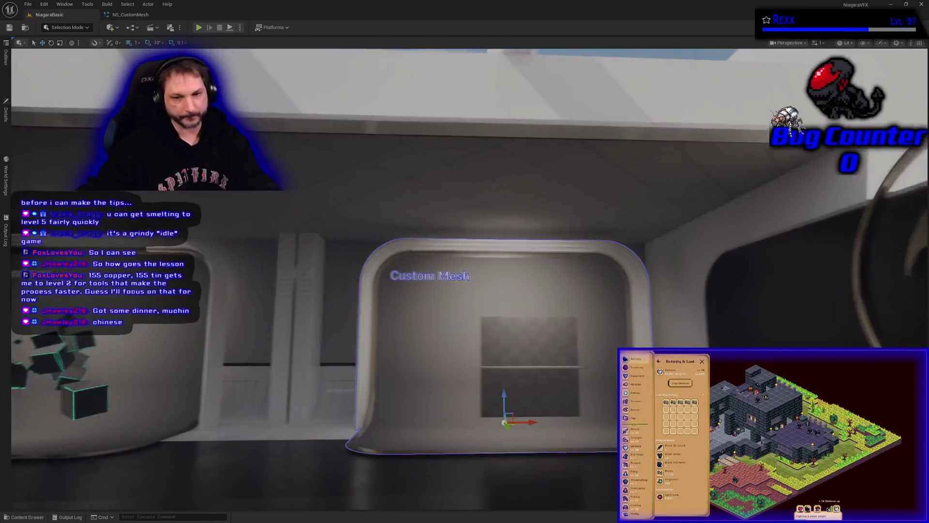
key(a)
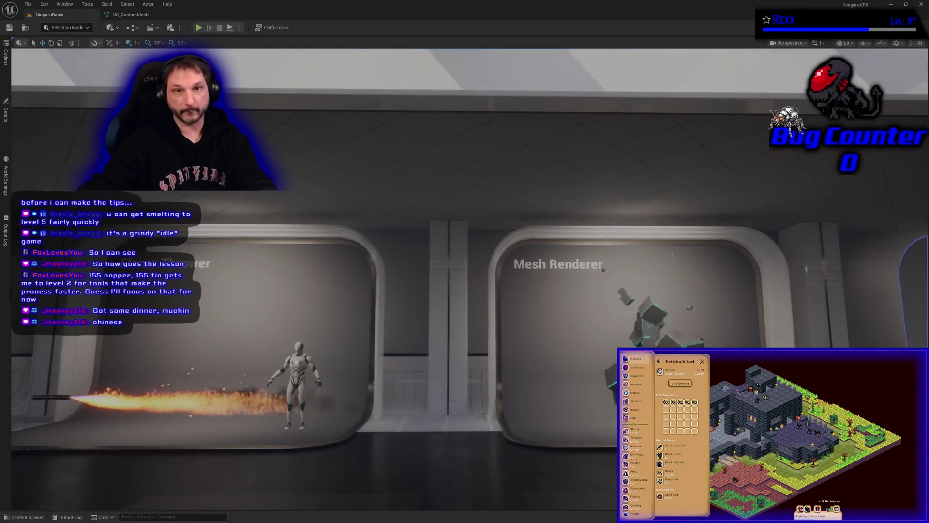
Start Play-in-Editor and walk past the Shape Location, Forces, GPU Sprites and Dandelion stages
click(199, 27)
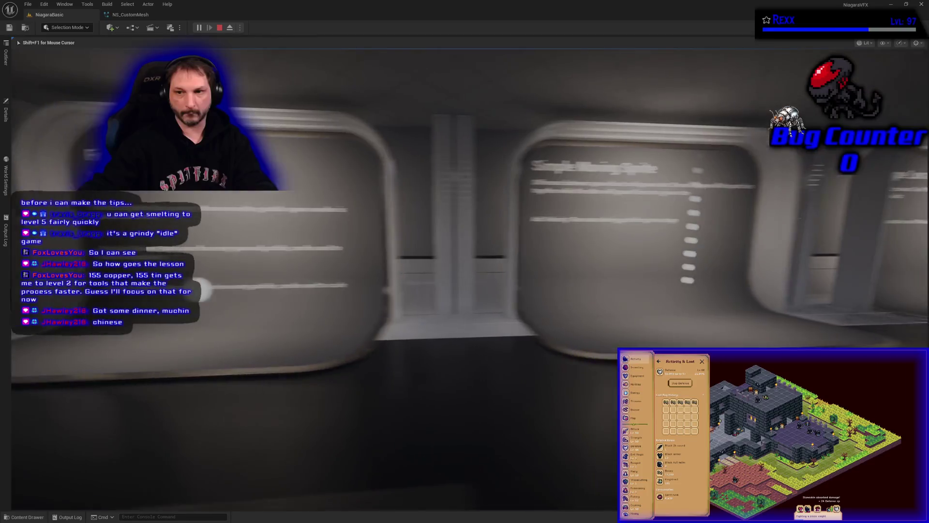
key(d)
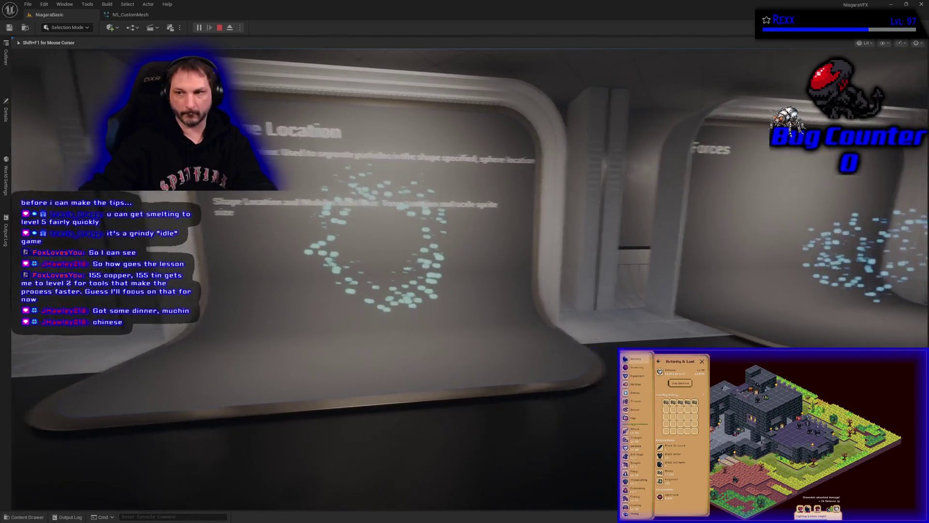
key(d)
key(d)
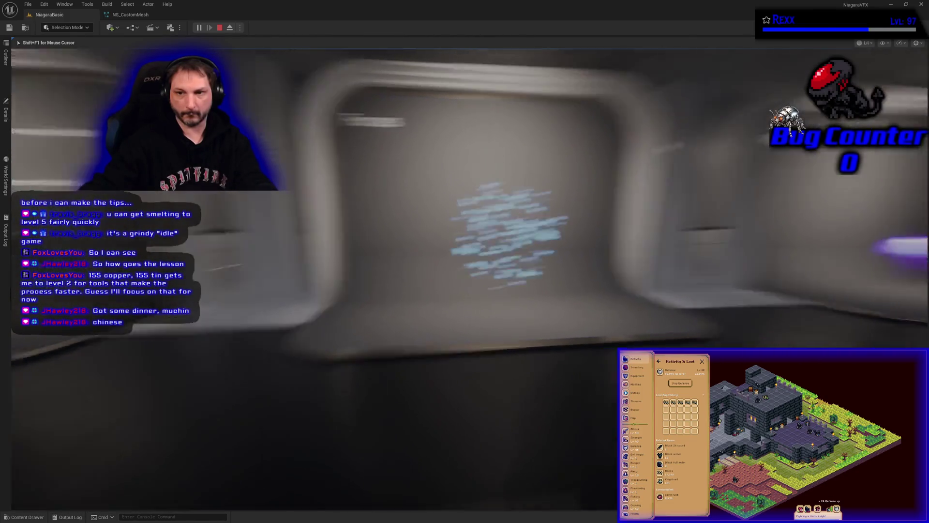
key(d)
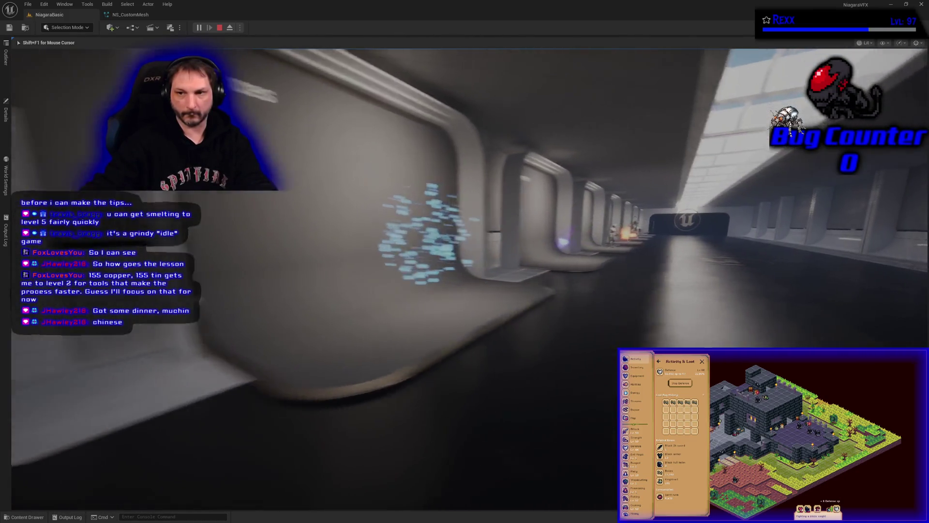
key(w)
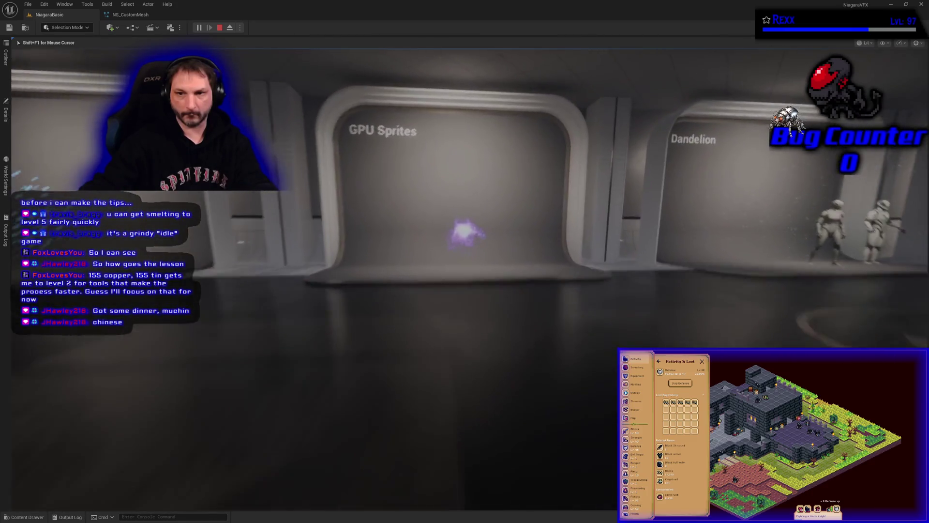
key(s)
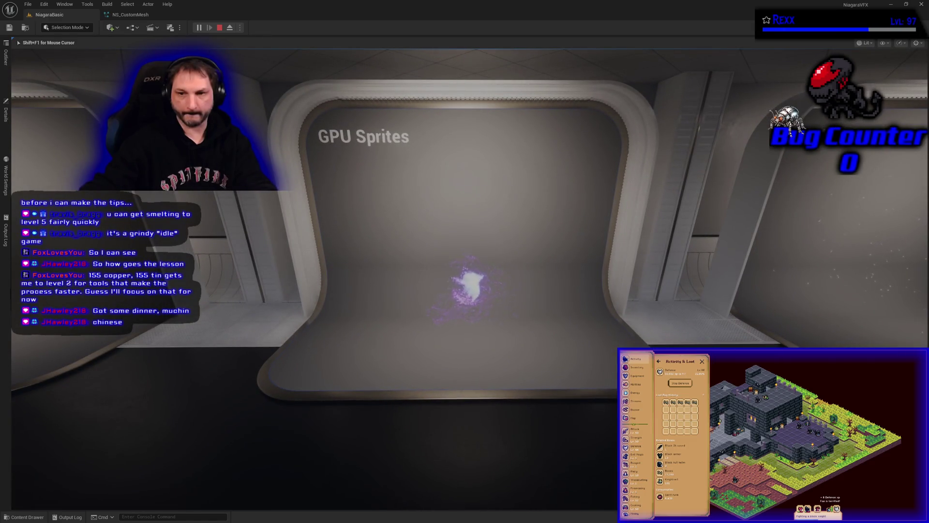
key(d)
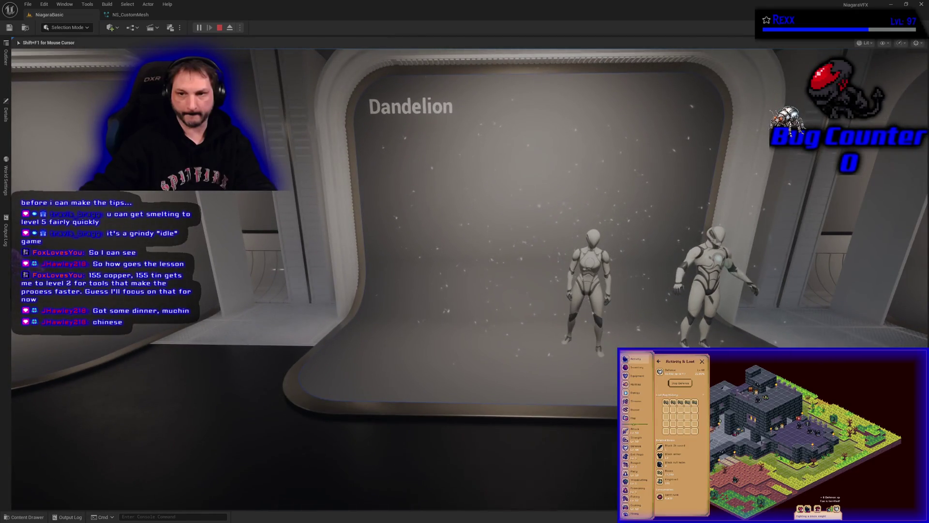
key(w)
key(d)
key(s)
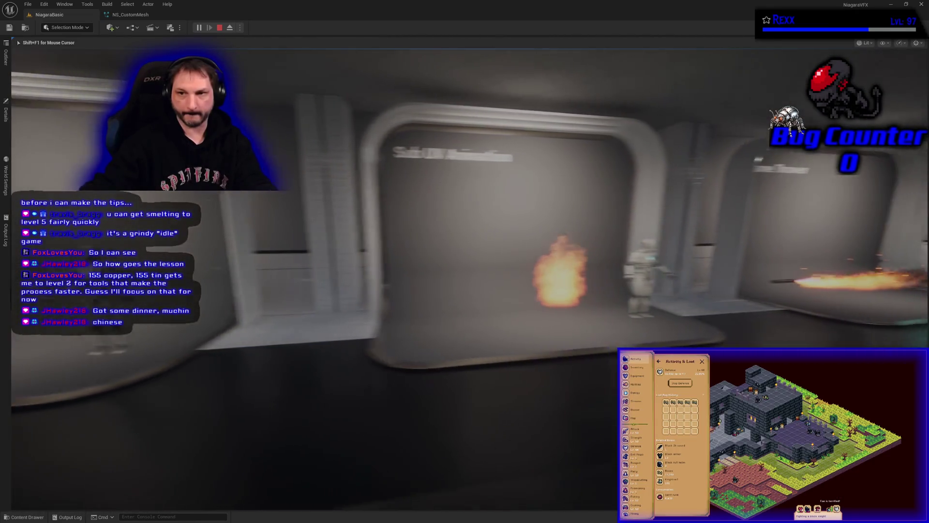
Continue past Flame Thrower and Mesh Renderer to Custom Mesh, then stop play and face the logo wall
key(d)
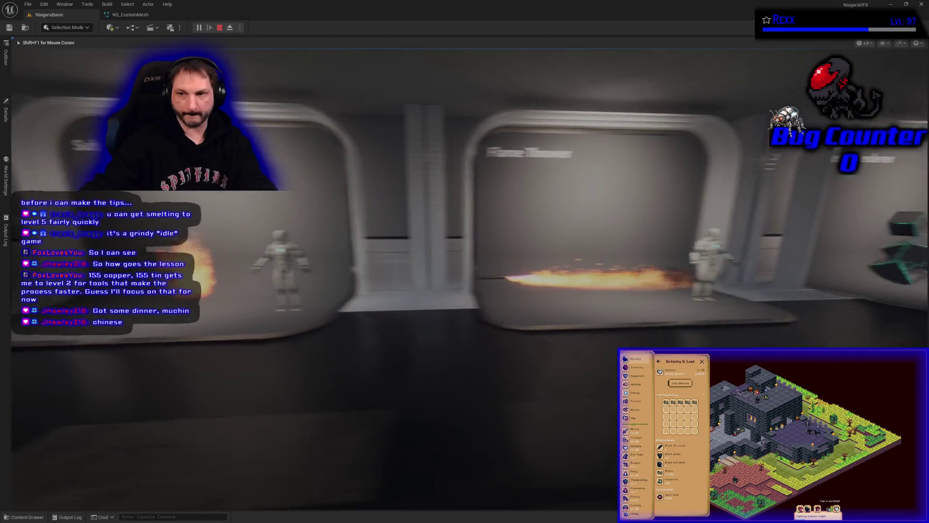
key(w)
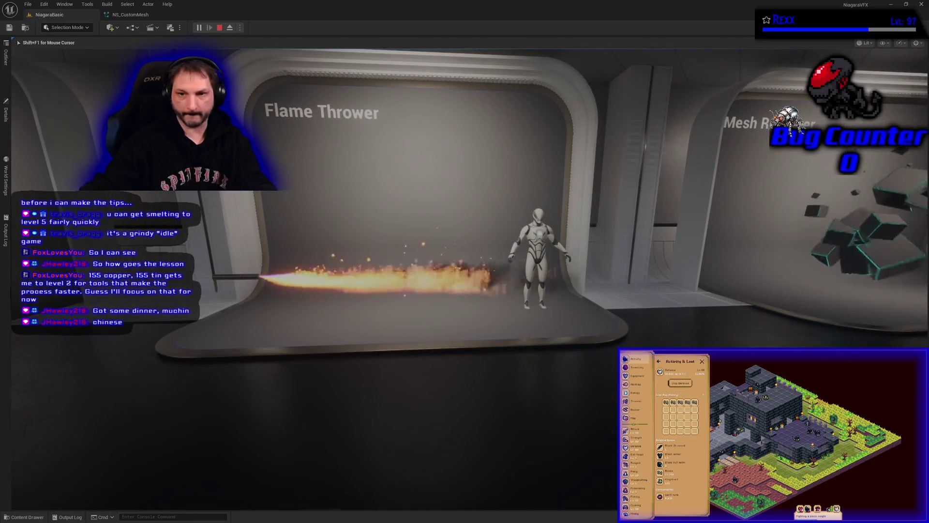
key(s)
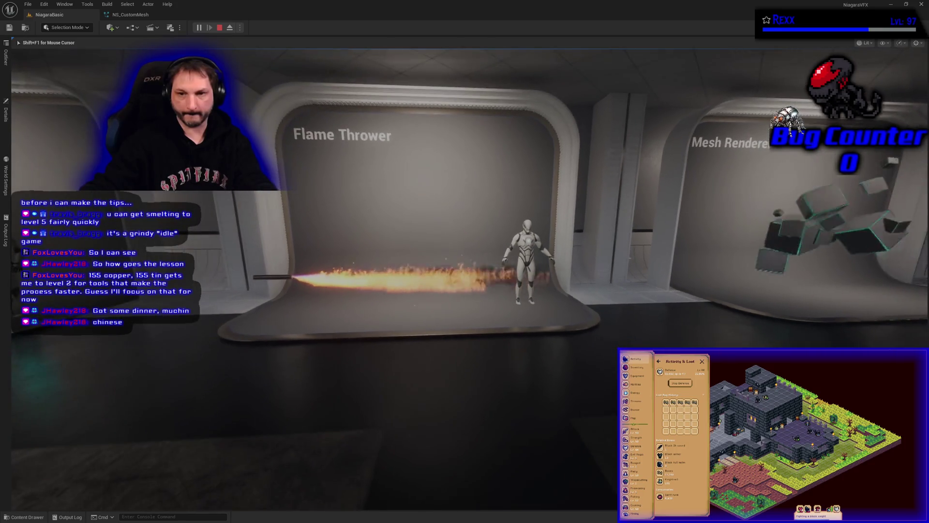
key(d)
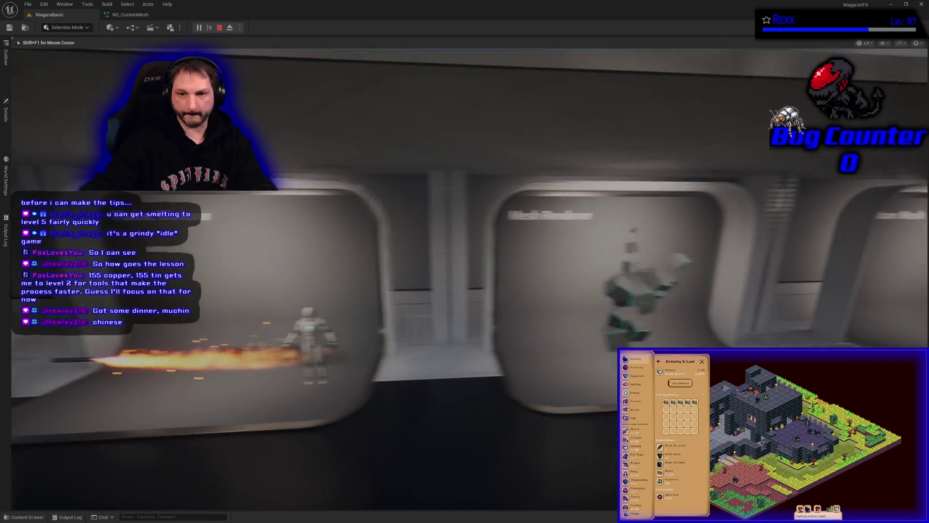
key(w)
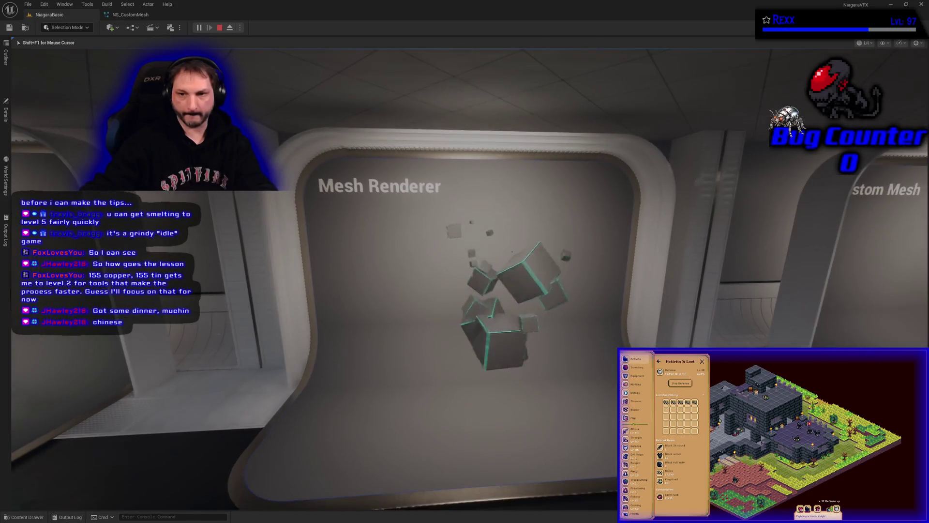
key(d)
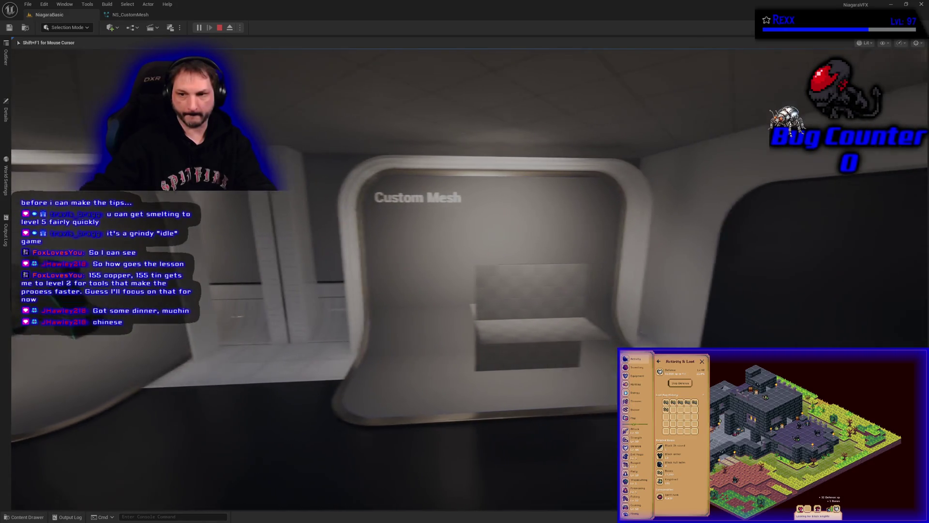
key(w)
key(w)
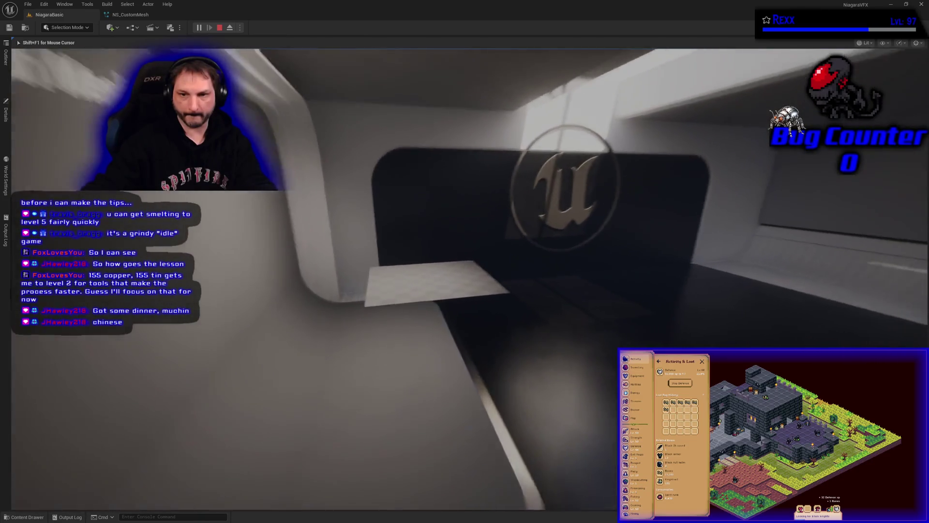
key(s)
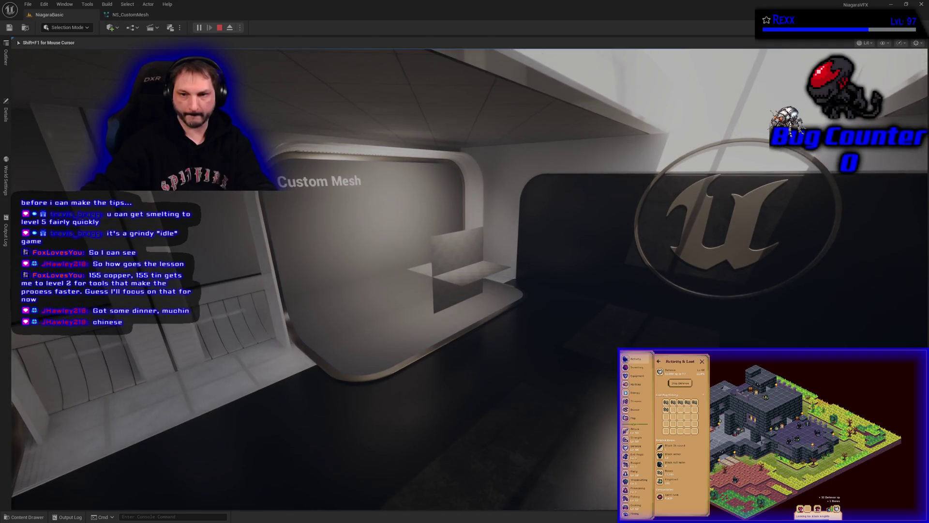
key(w)
key(s)
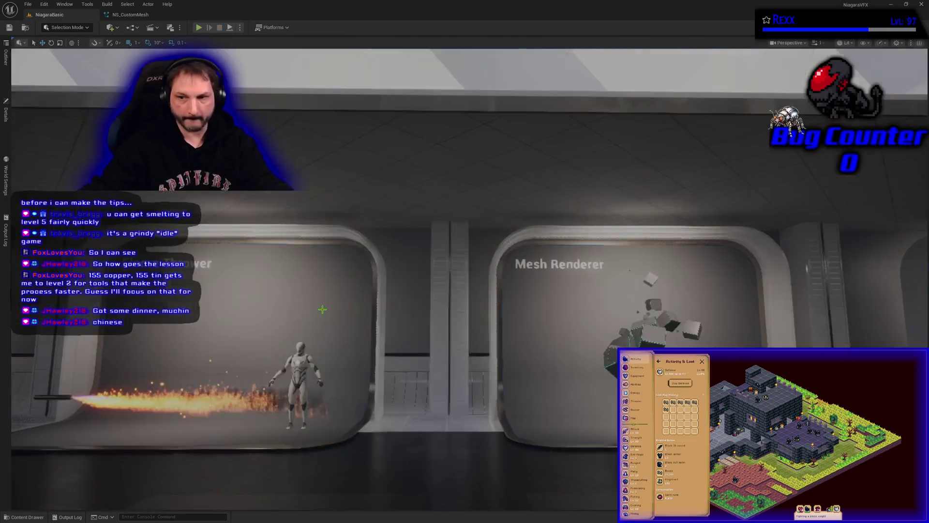
key(Escape)
mouse_move(357, 378)
mouse_down()
mouse_move(557, 349)
mouse_move(532, 339)
mouse_move(508, 300)
mouse_move(484, 358)
mouse_up()
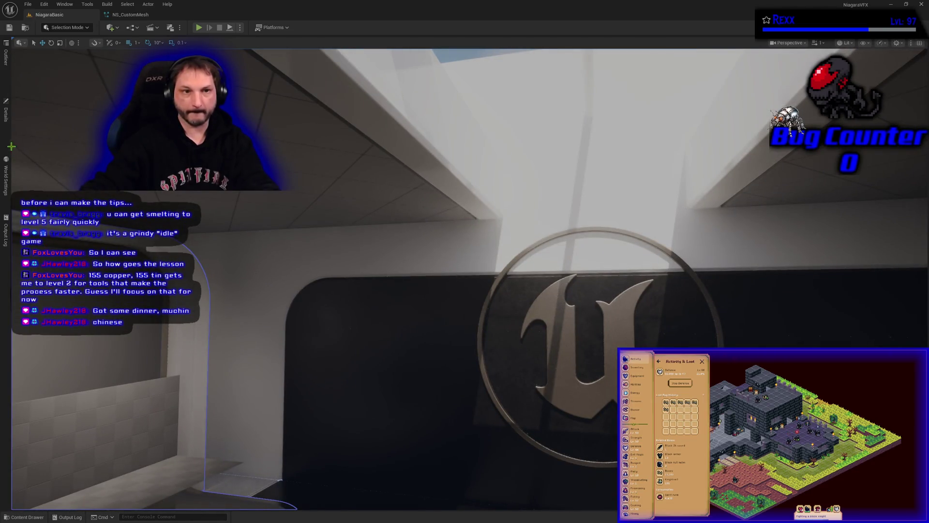
Look through BP_DemoDisplay10's Details properties, then select the BP_DemoRoom actor
click(5, 112)
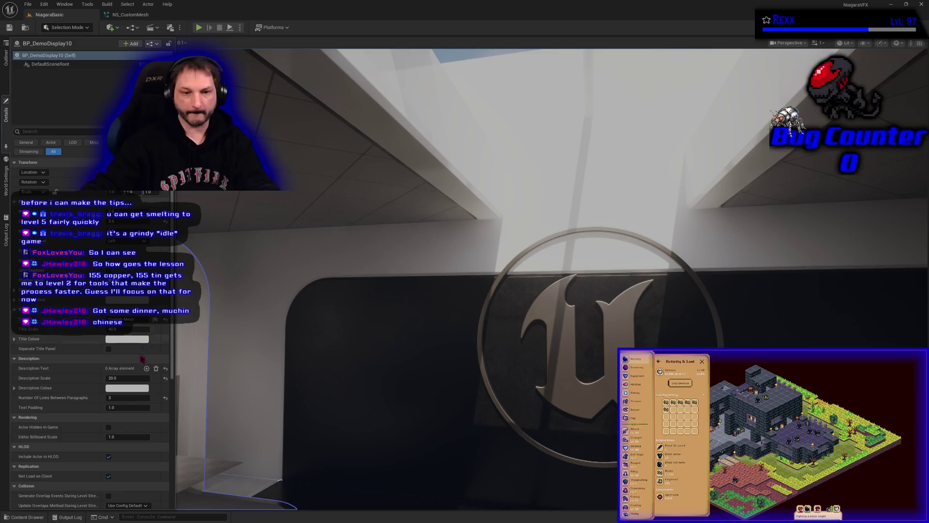
scroll(121, 438, down, 3)
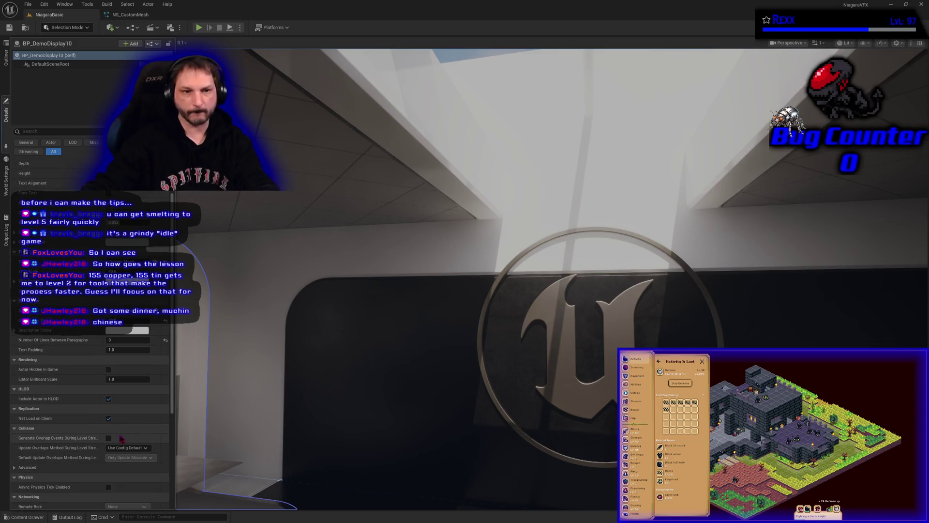
scroll(122, 438, up, 2)
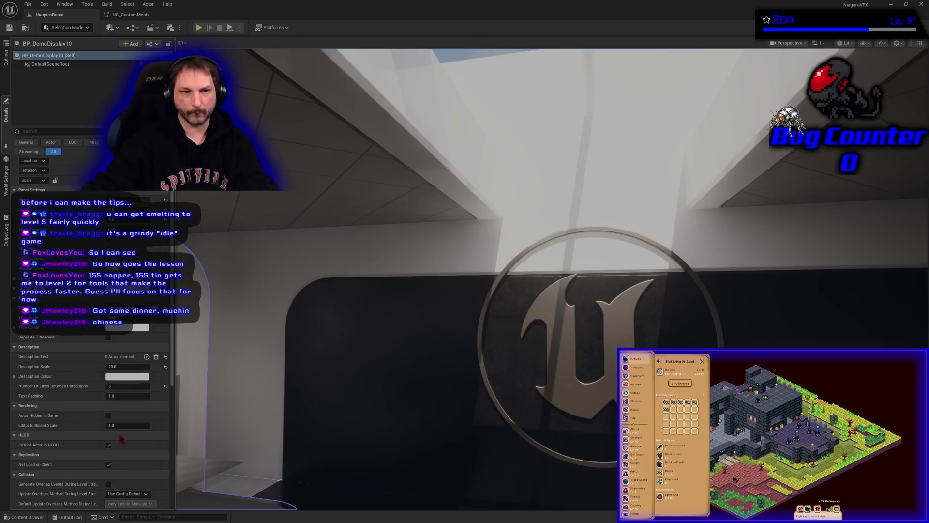
scroll(121, 438, down, 8)
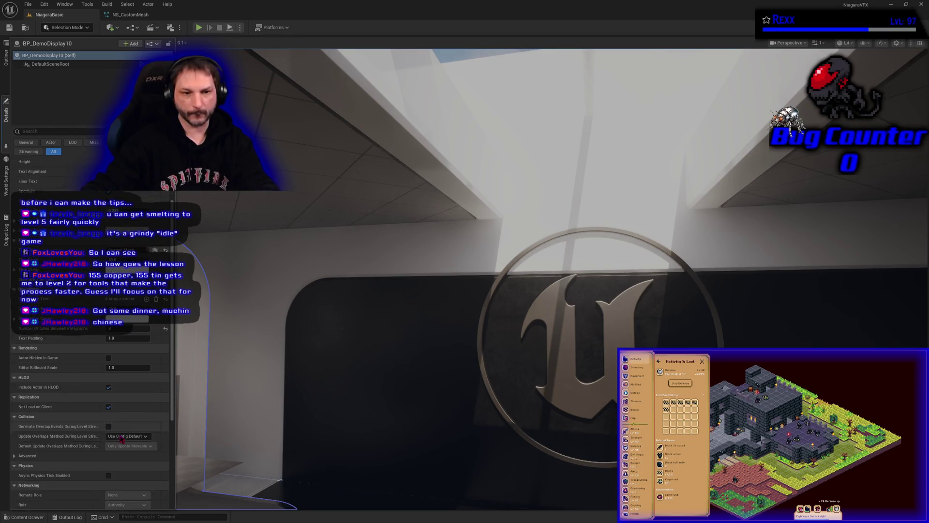
scroll(121, 438, up, 6)
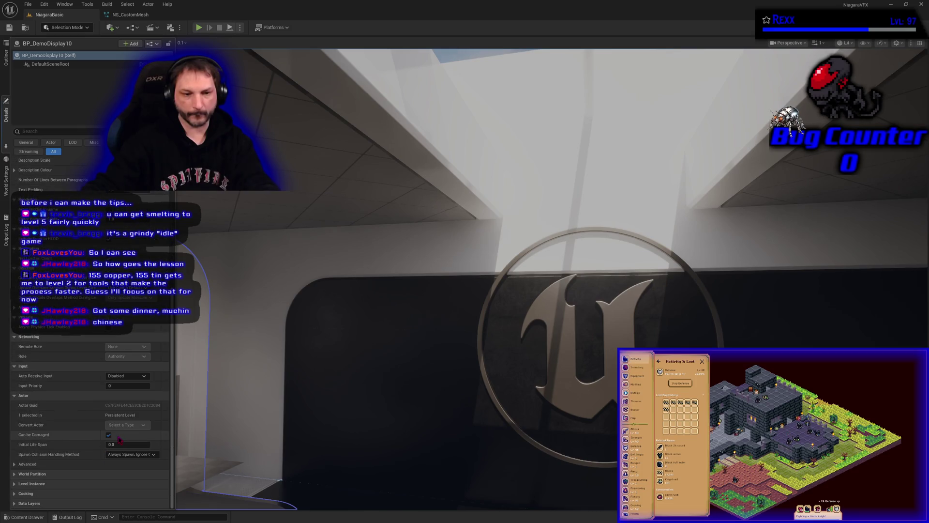
click(235, 264)
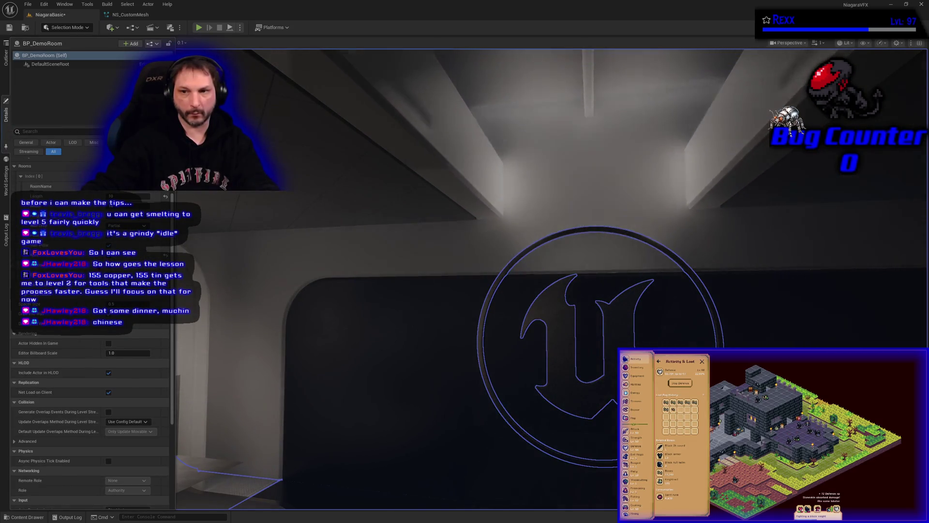
key(f)
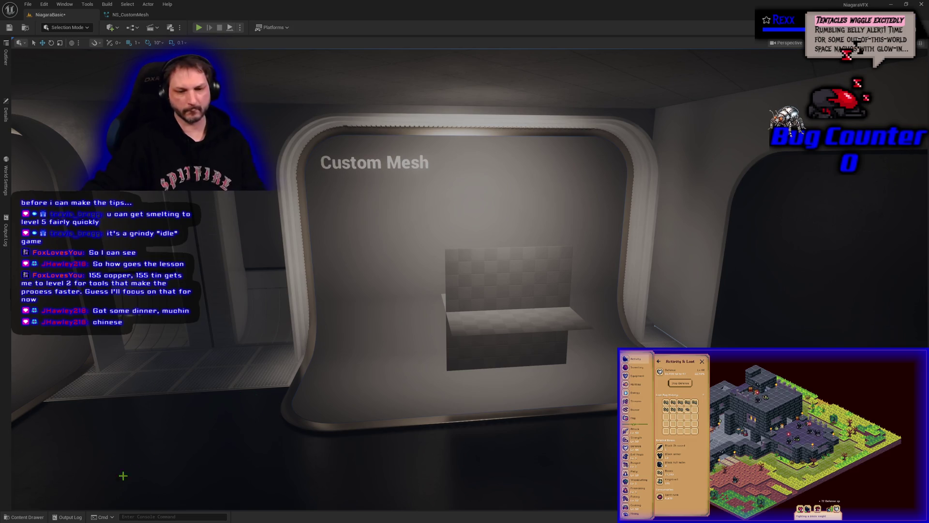
click(42, 517)
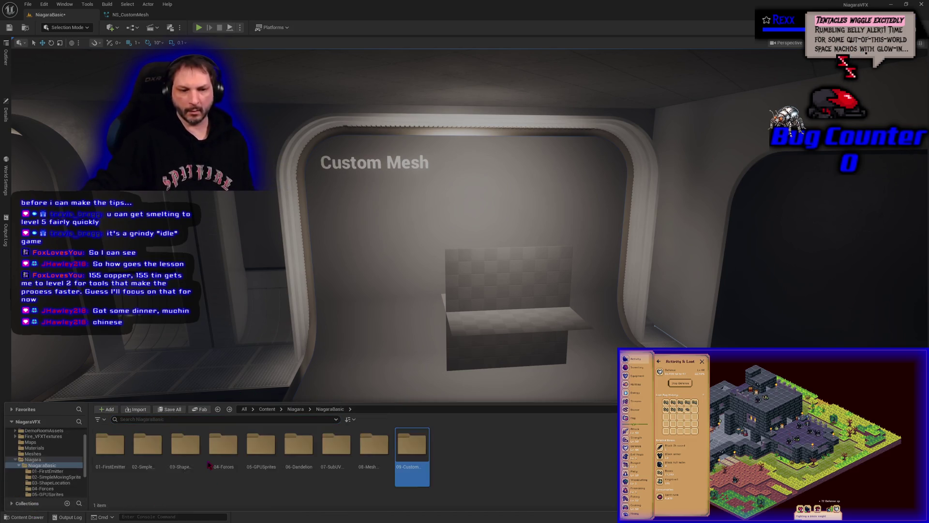
Create a folder named 10-SimpleRing in the Content Drawer and open it
right_click(492, 459)
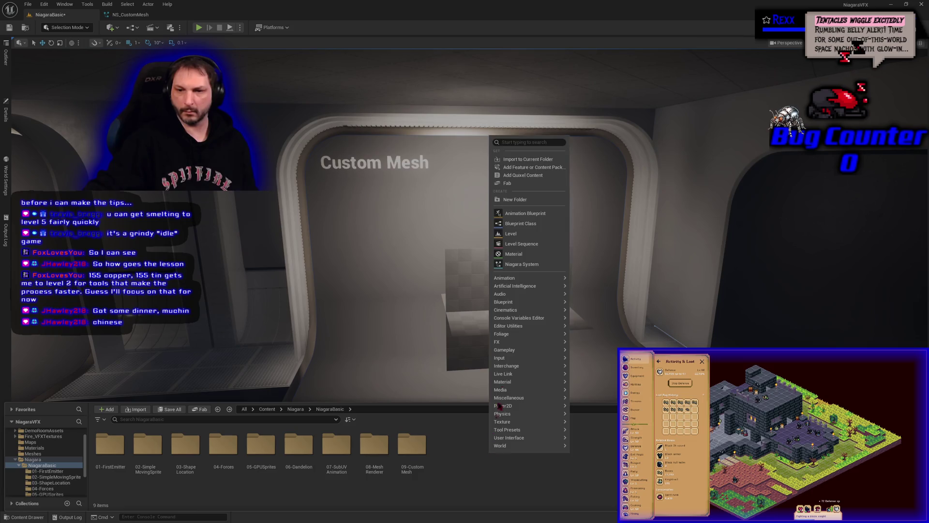
click(514, 200)
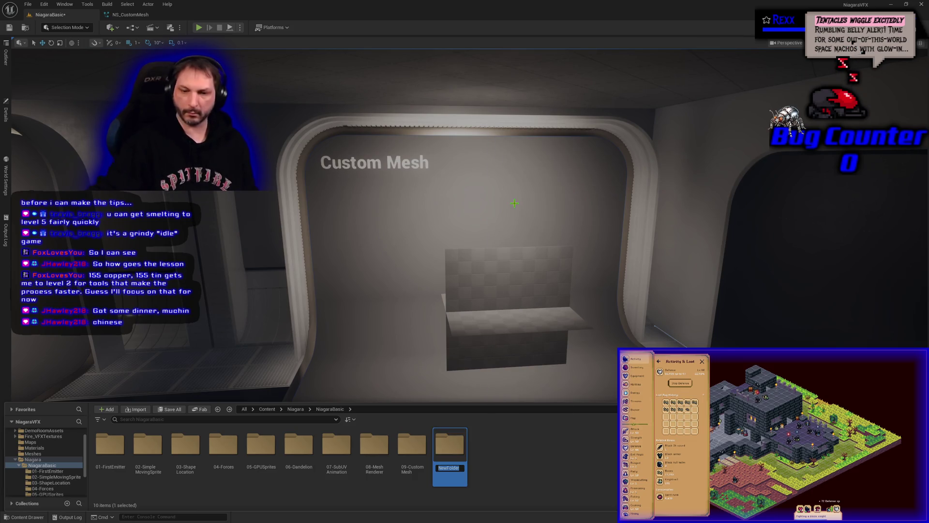
text(10-)
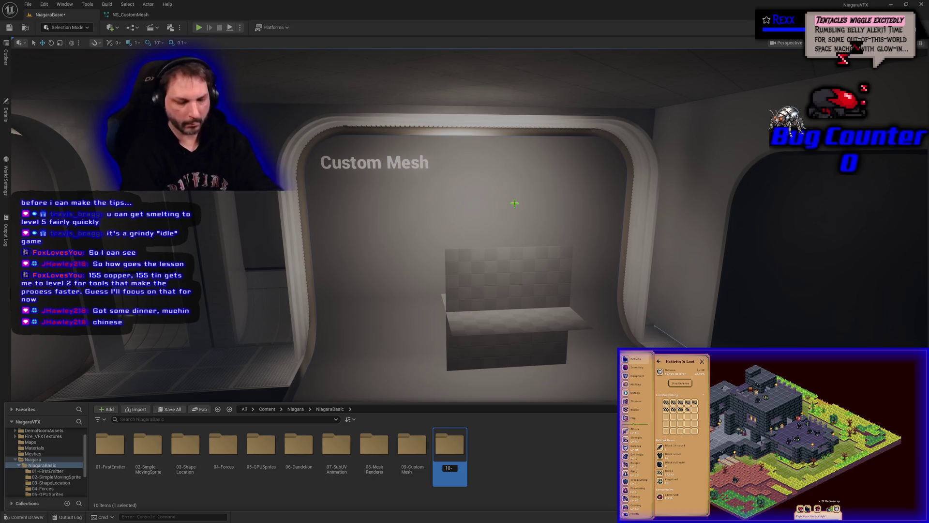
text(Custom)
key(BackSpace)
key(BackSpace)
key(BackSpace)
text(impleRing)
key(Return)
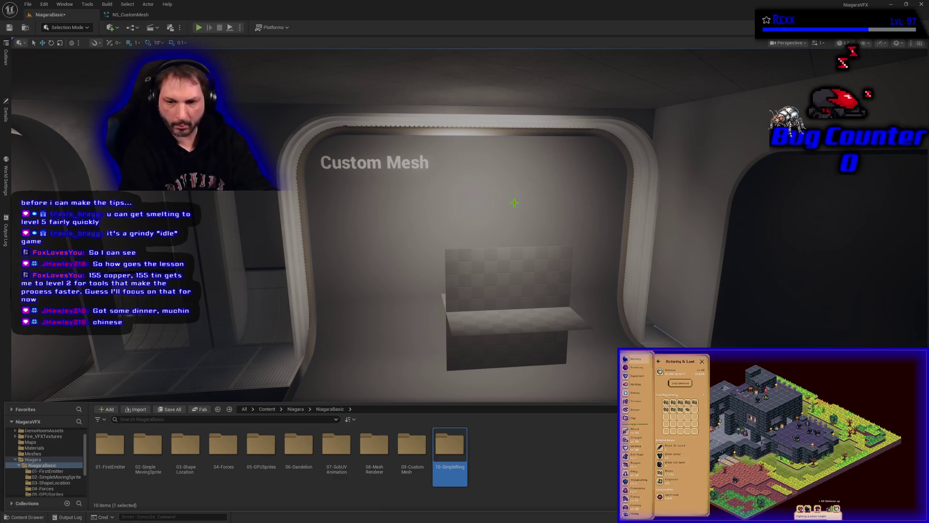
key(Return)
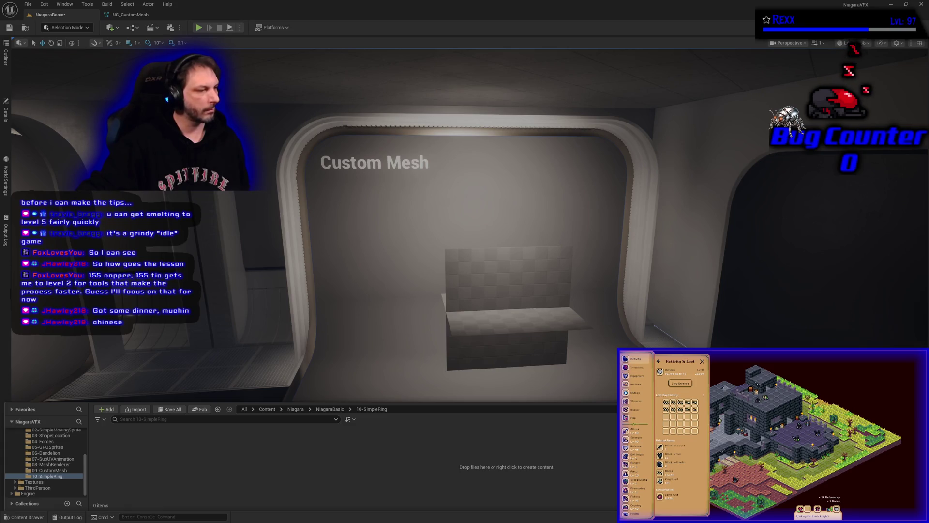
Create a material named M_SimpleRing there and open it in the material editor
right_click(280, 475)
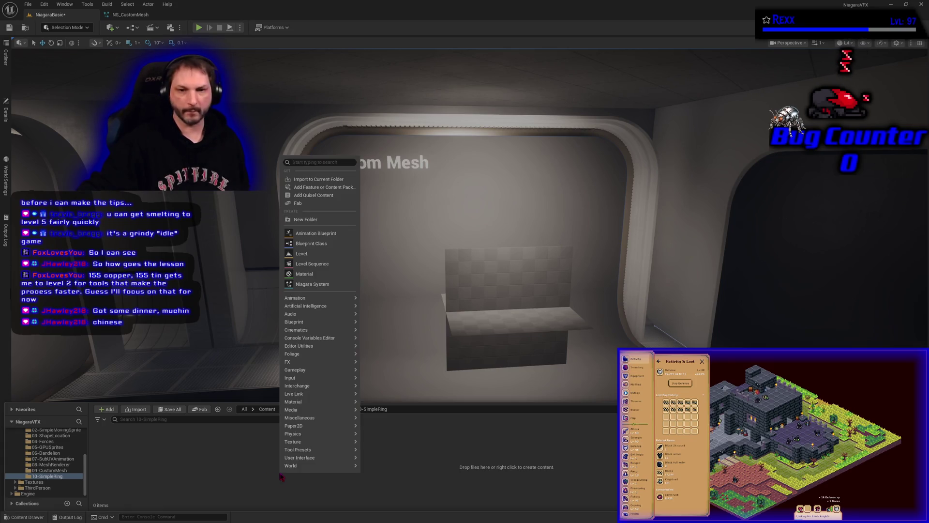
click(316, 274)
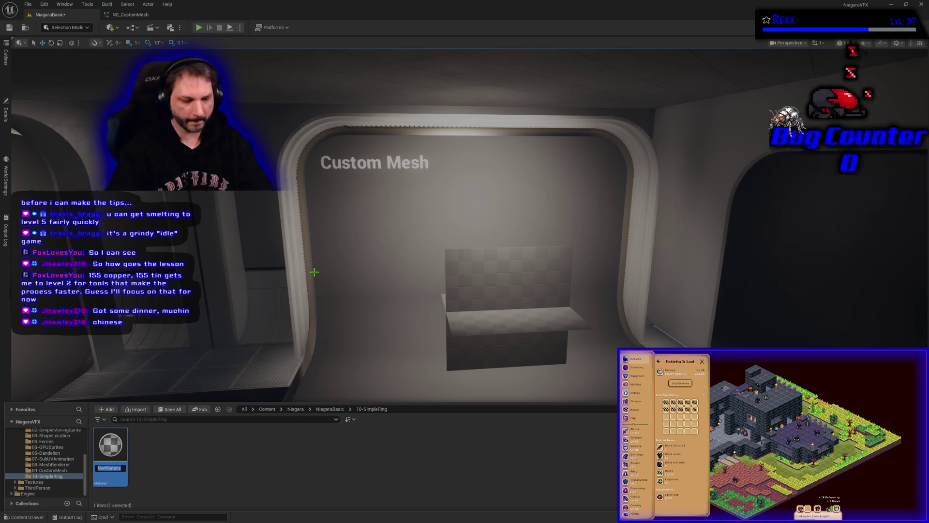
text(M_SimpleRing)
key(Return)
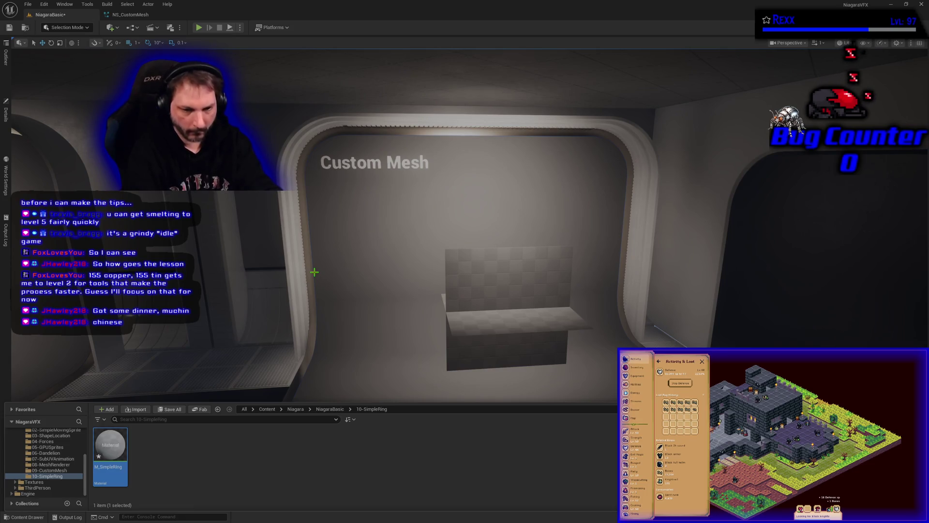
key(Return)
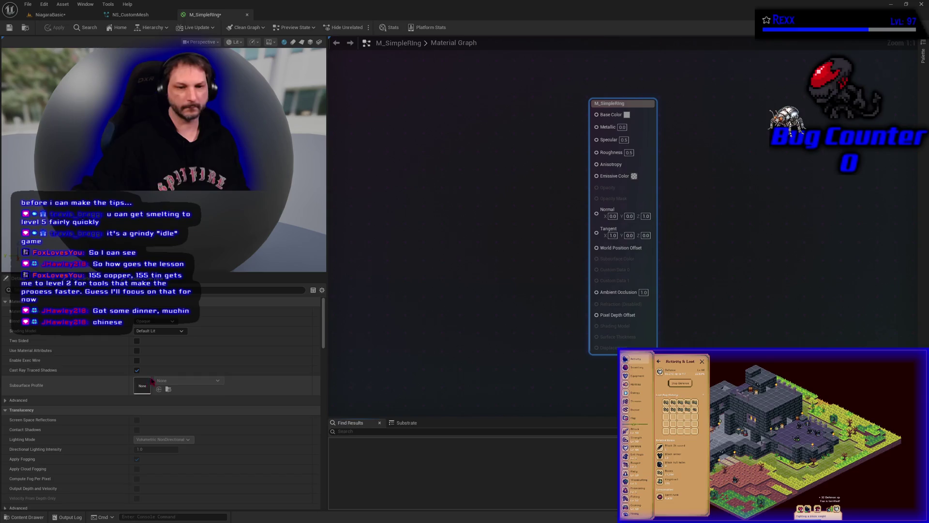
Set M_SimpleRing's Shading Model to Unlit
click(160, 331)
click(144, 342)
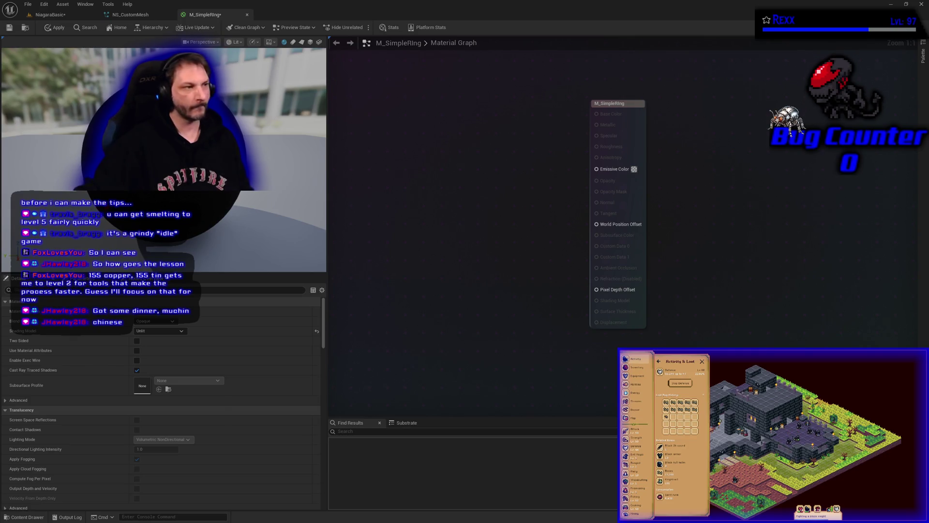
Add a RadialGradientExponential node found by searching 'radial' and nudge it slightly left
right_click(391, 197)
text(radial)
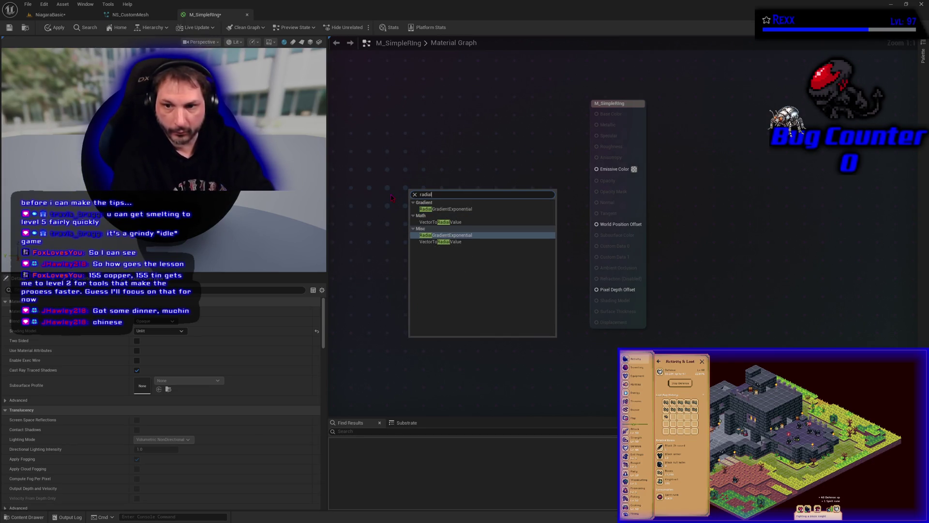
key(Return)
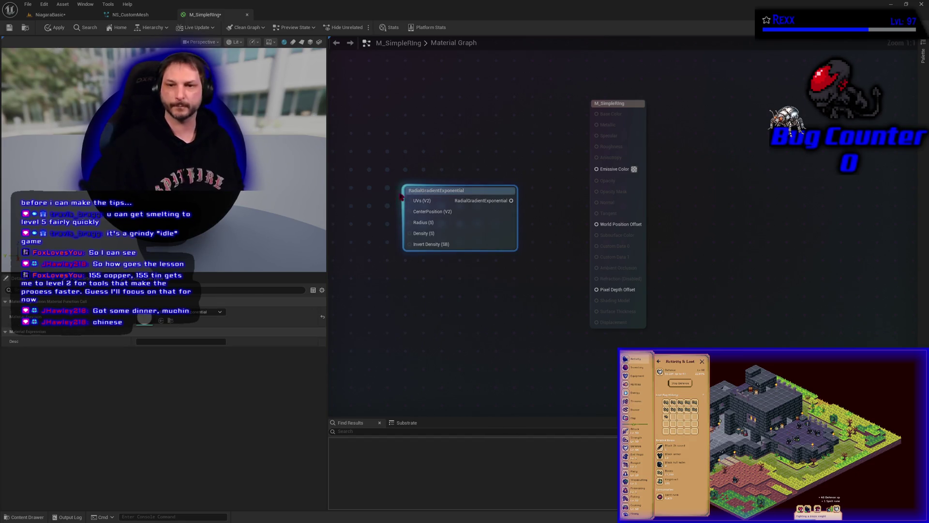
drag(443, 200, 426, 200)
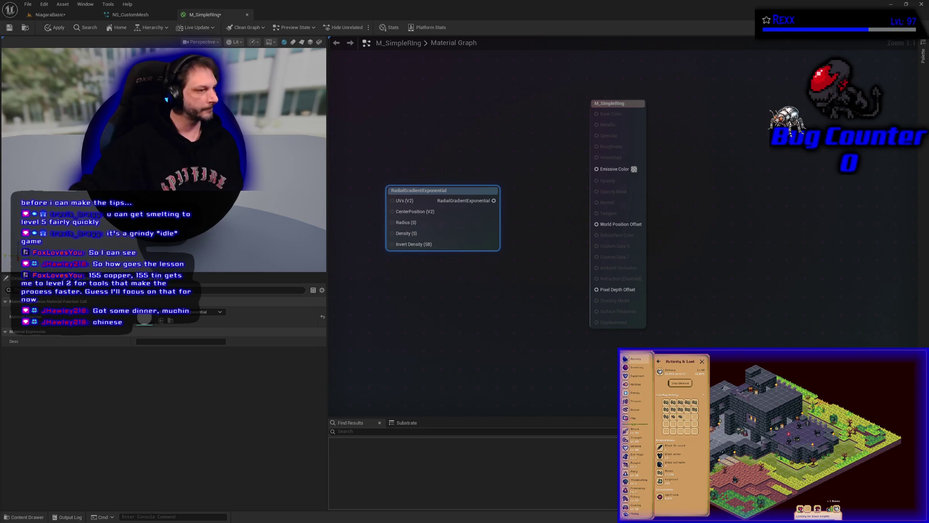
right_click(463, 195)
Preview the RadialGradientExponential node alone on a different preview mesh than the sphere
click(494, 214)
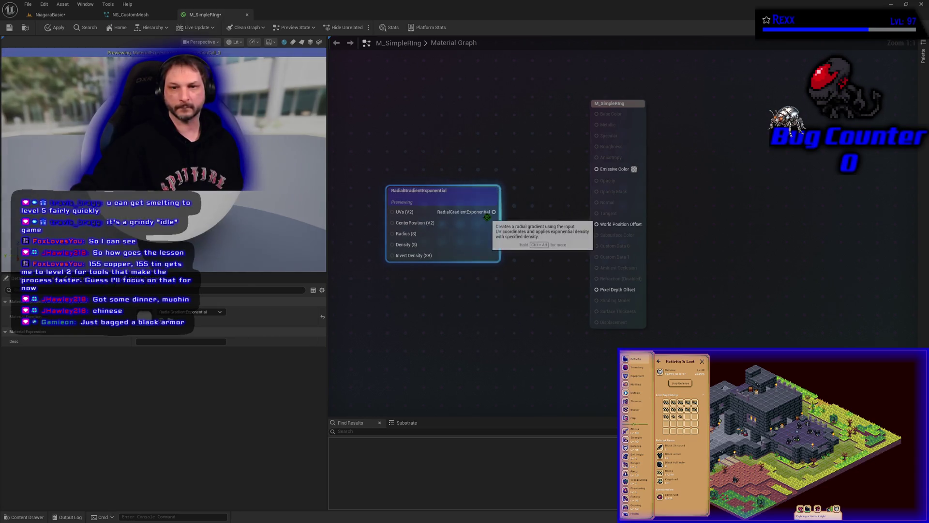
click(302, 42)
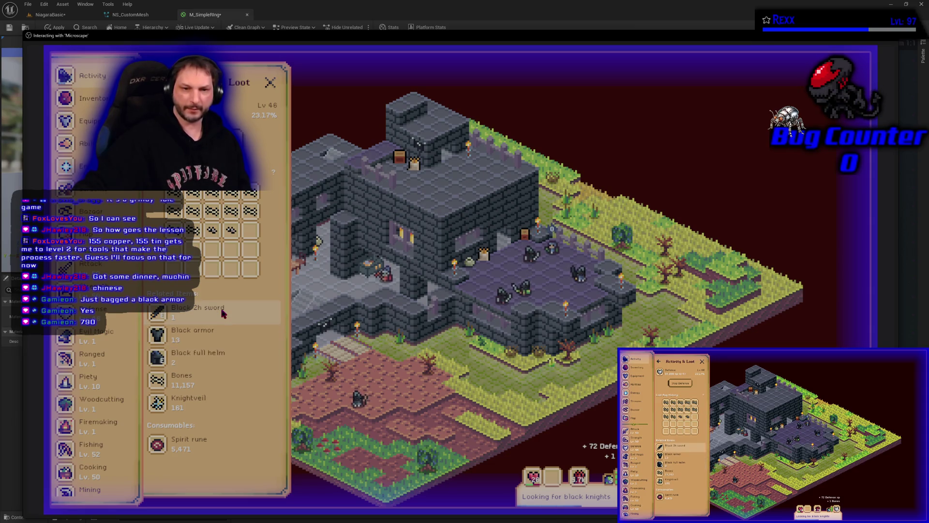
Close the Loot panel and eat two lobsters to heal in Microscape
click(270, 82)
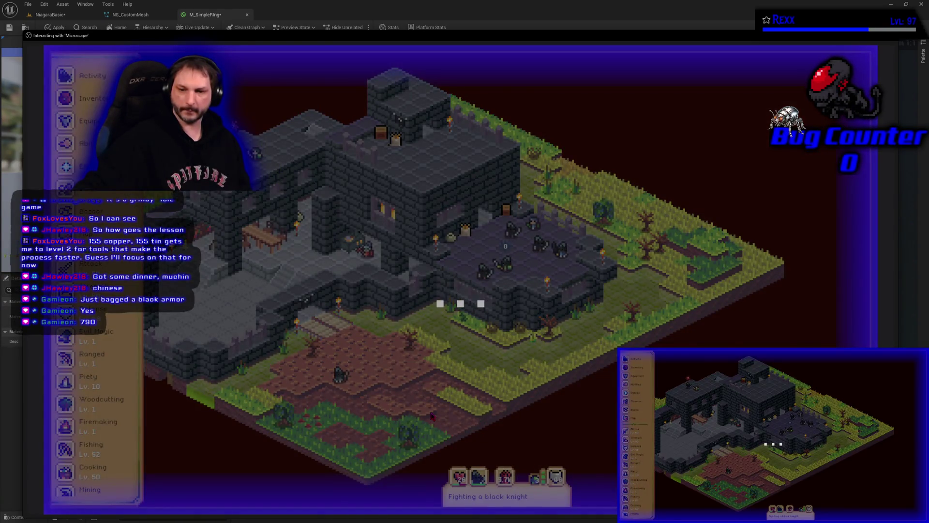
click(506, 477)
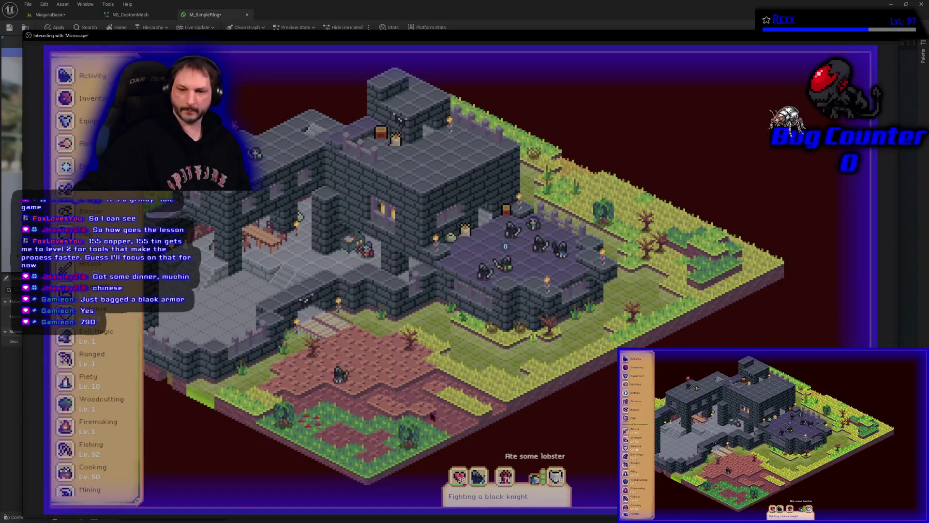
click(506, 478)
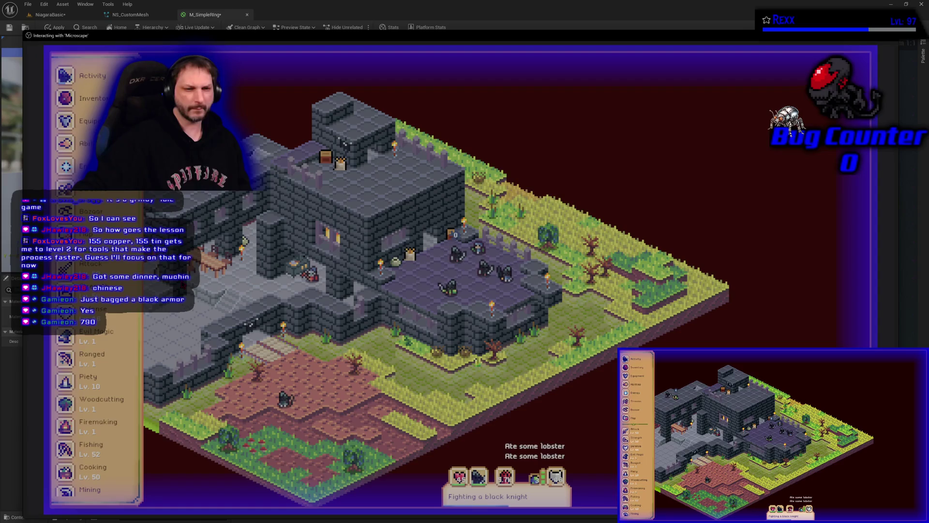
Open and dismiss the Communities streams list, then close the Microscape game window
click(92, 193)
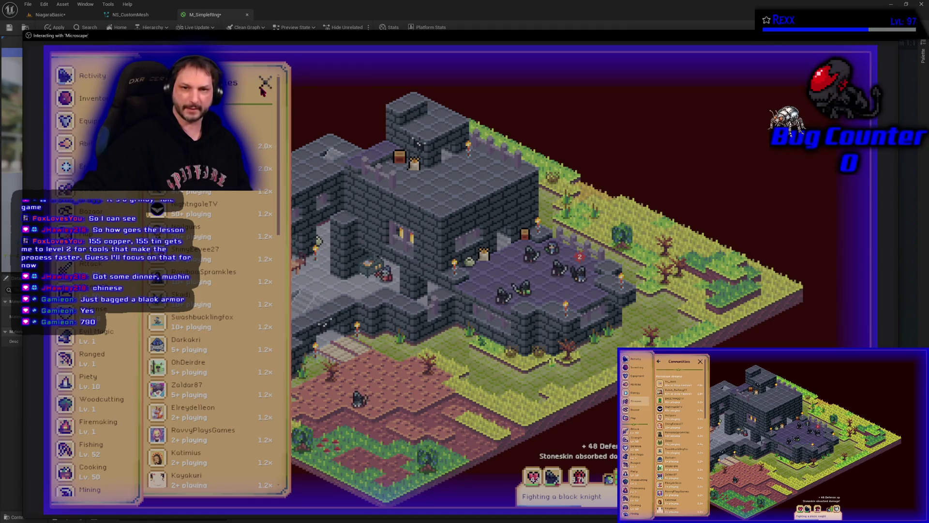
key(Escape)
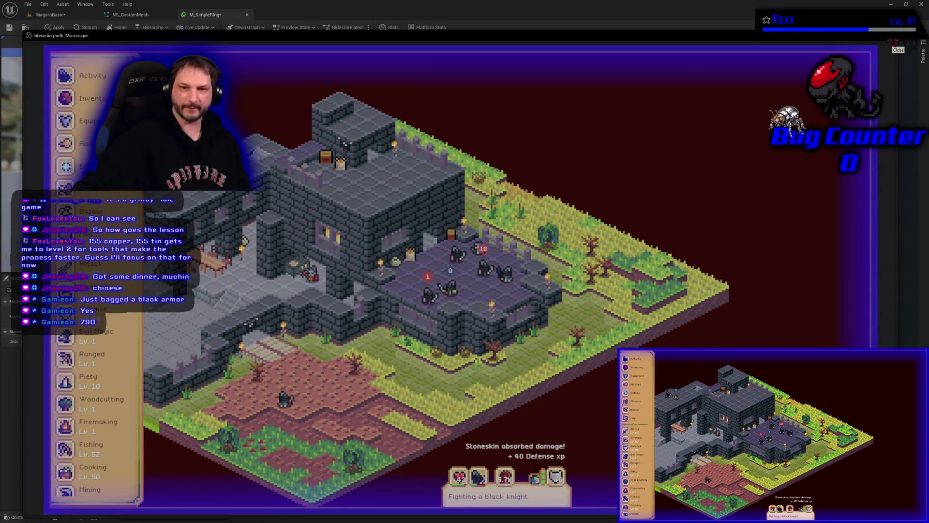
click(894, 42)
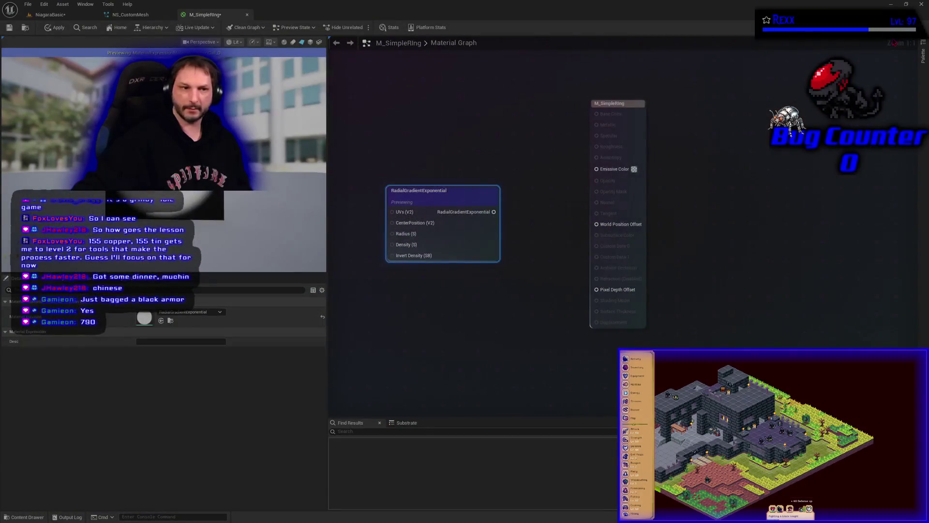
Add a 0.4 Constant beside the RadialGradientExponential node and wire it into Radius
click(478, 330)
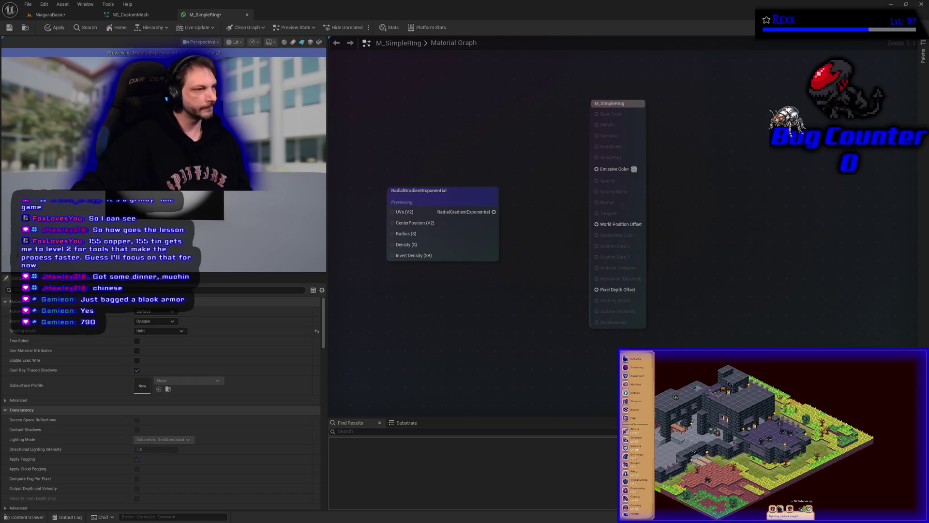
drag(400, 312, 546, 336)
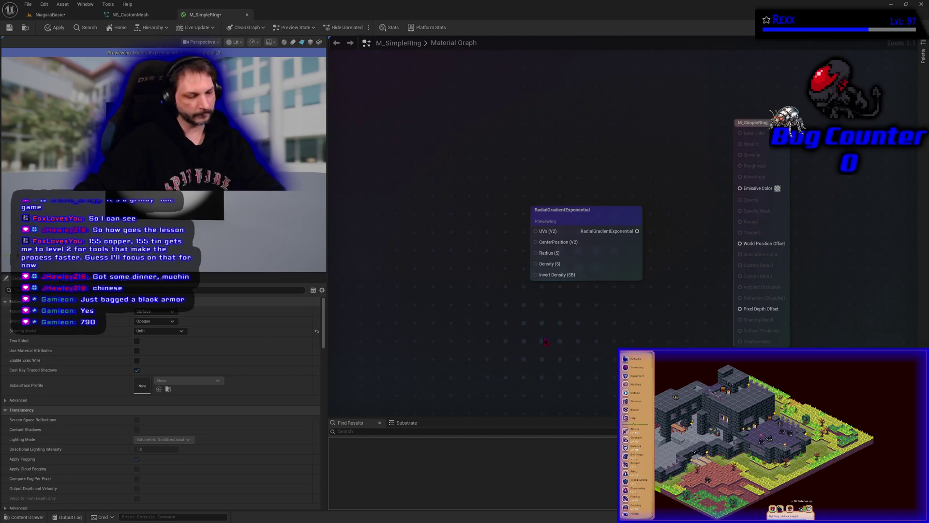
click(547, 341)
mouse_move(539, 360)
mouse_down()
mouse_move(505, 345)
mouse_move(387, 227)
mouse_move(399, 239)
mouse_up()
text(0.4)
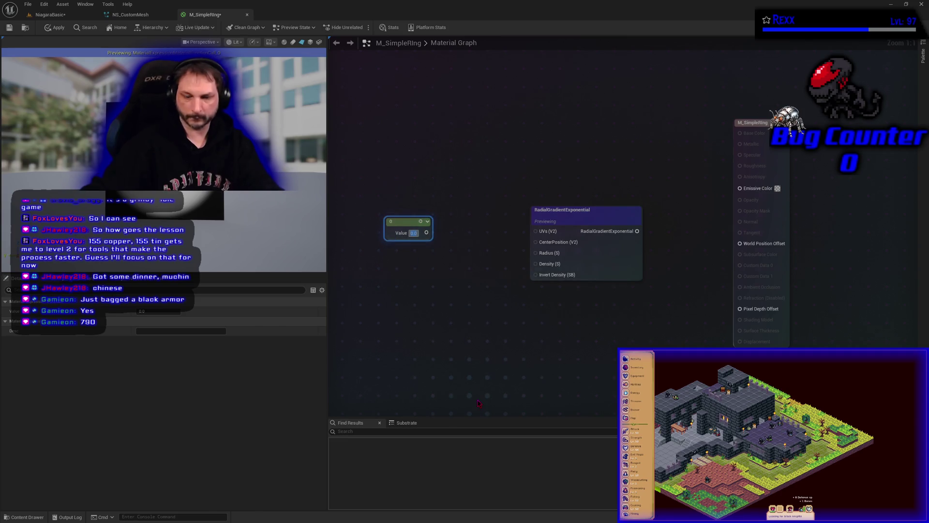
key(Return)
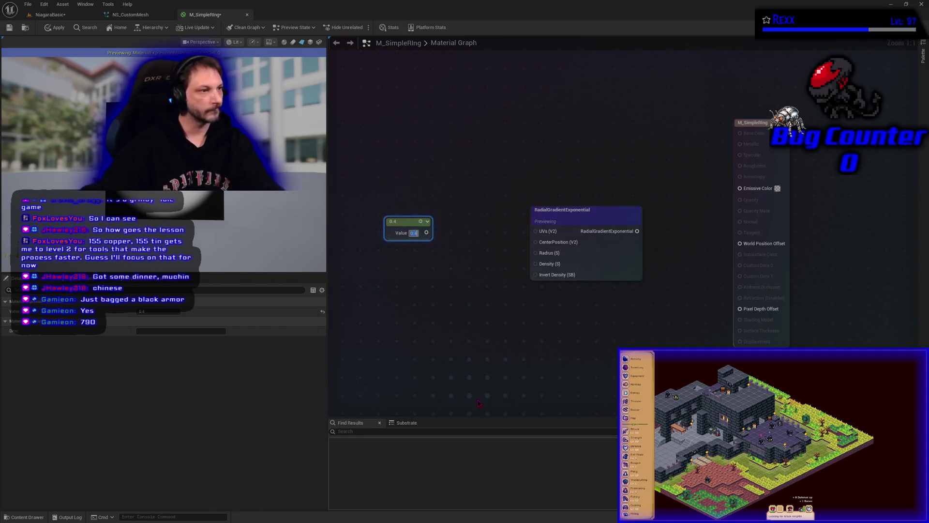
mouse_move(425, 233)
mouse_down()
mouse_move(530, 264)
mouse_move(537, 253)
mouse_up()
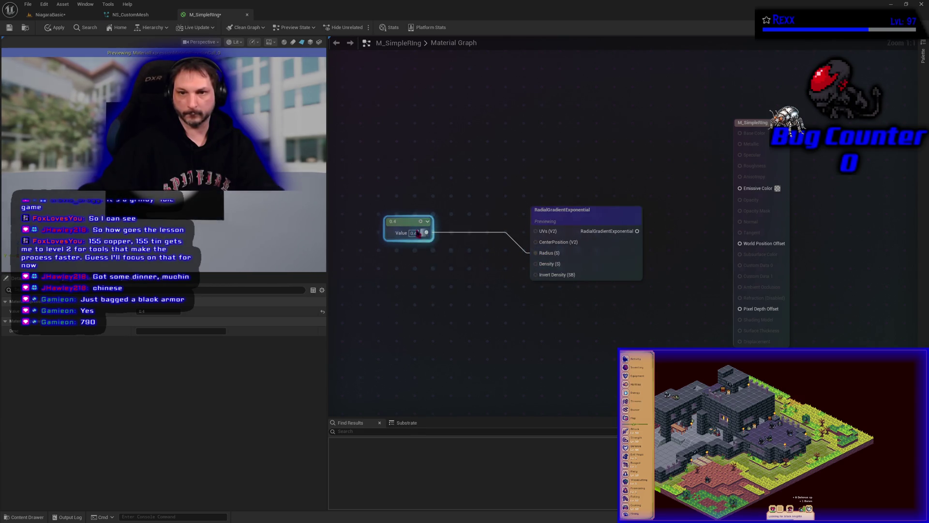
drag(405, 224, 423, 248)
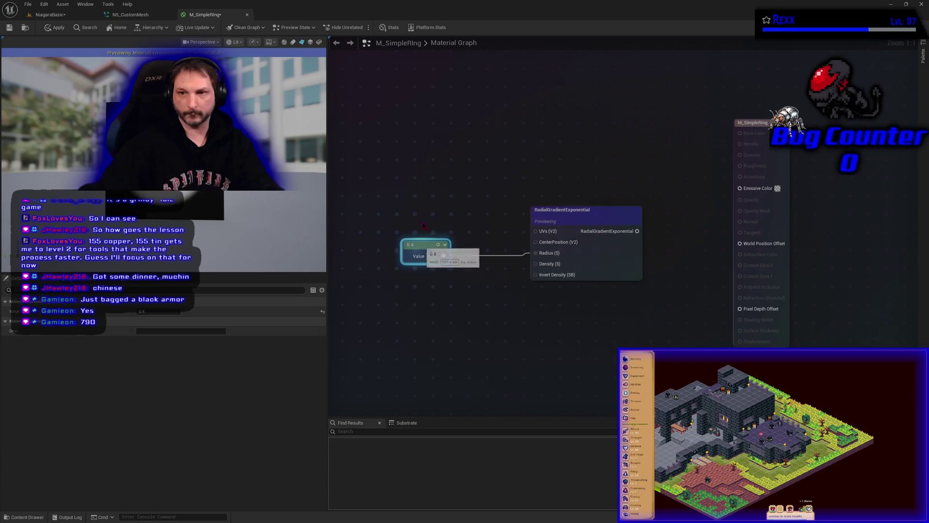
drag(431, 193, 540, 276)
mouse_move(600, 275)
mouse_down()
mouse_move(507, 282)
mouse_move(618, 310)
mouse_up()
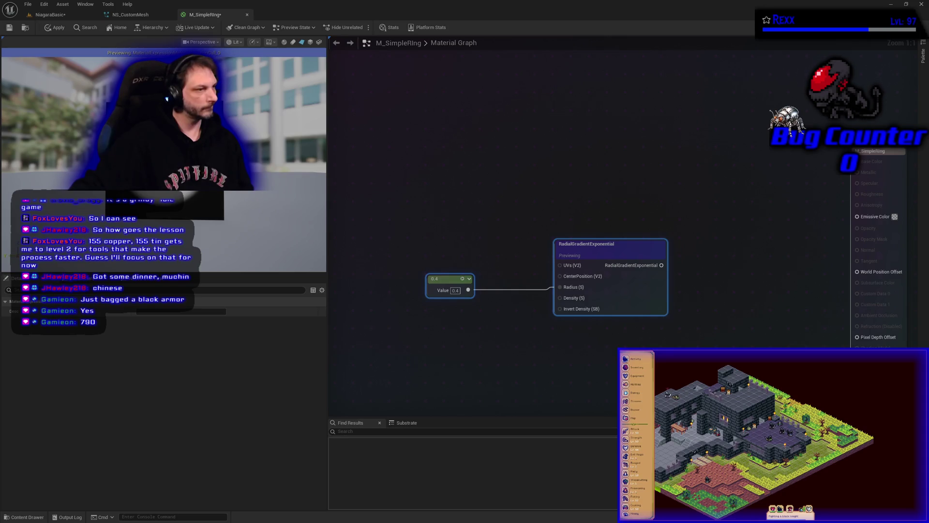
Add a second Constant of 100 and connect it to the gradient's Density input
click(417, 351)
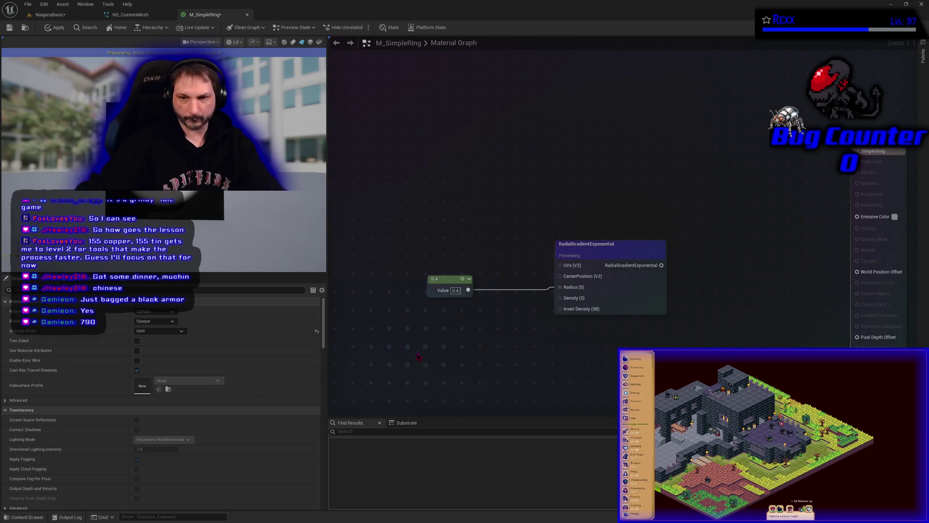
click(444, 365)
text(100)
key(Return)
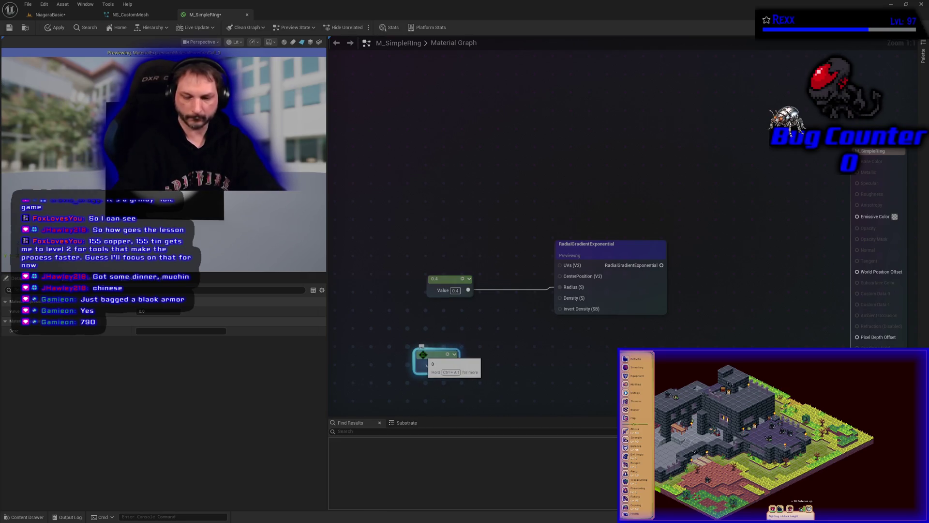
click(457, 366)
mouse_move(461, 366)
mouse_down()
mouse_move(566, 319)
mouse_move(556, 298)
mouse_up()
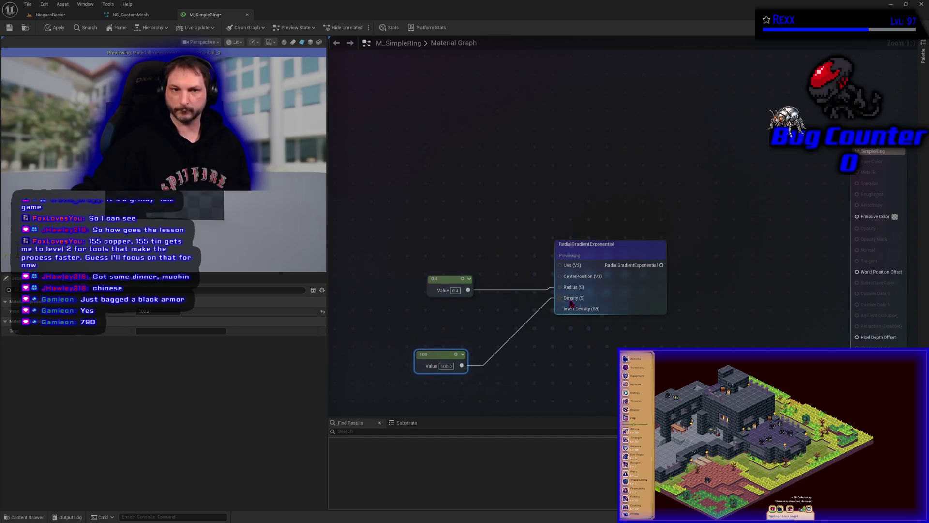
drag(439, 357, 445, 316)
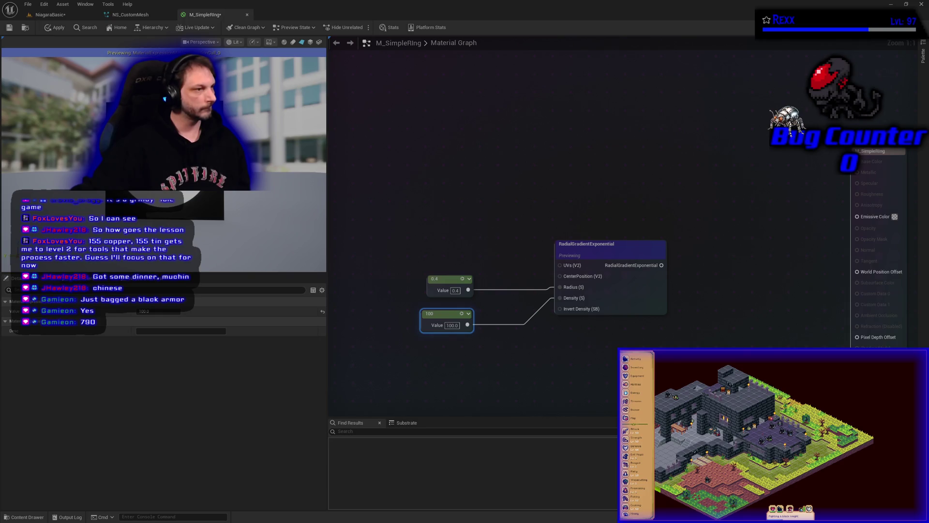
Arrange the gradient with its 0.4 and 100 constants, then paste a duplicate of the group
click(595, 257)
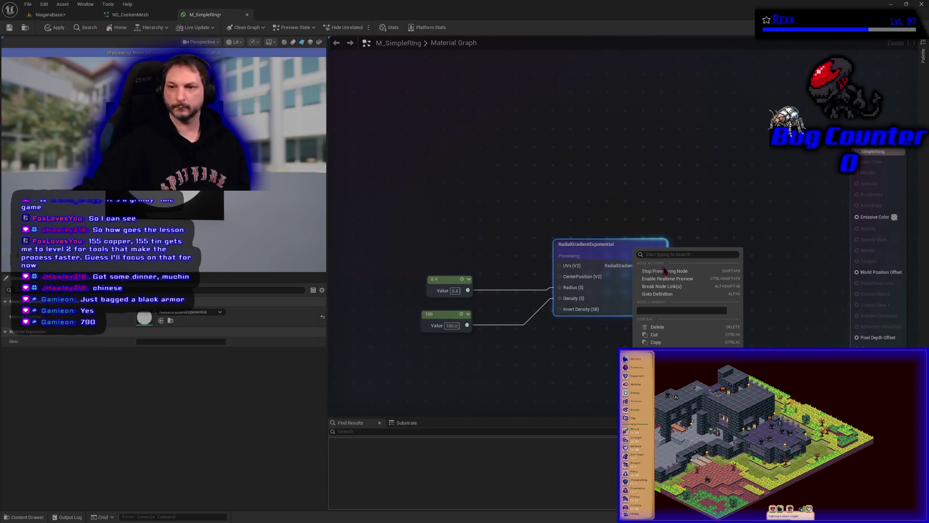
mouse_move(437, 296)
mouse_down()
mouse_move(451, 277)
mouse_move(487, 281)
mouse_up()
drag(450, 315, 499, 297)
mouse_move(462, 191)
mouse_down()
mouse_move(574, 284)
mouse_move(576, 322)
mouse_up()
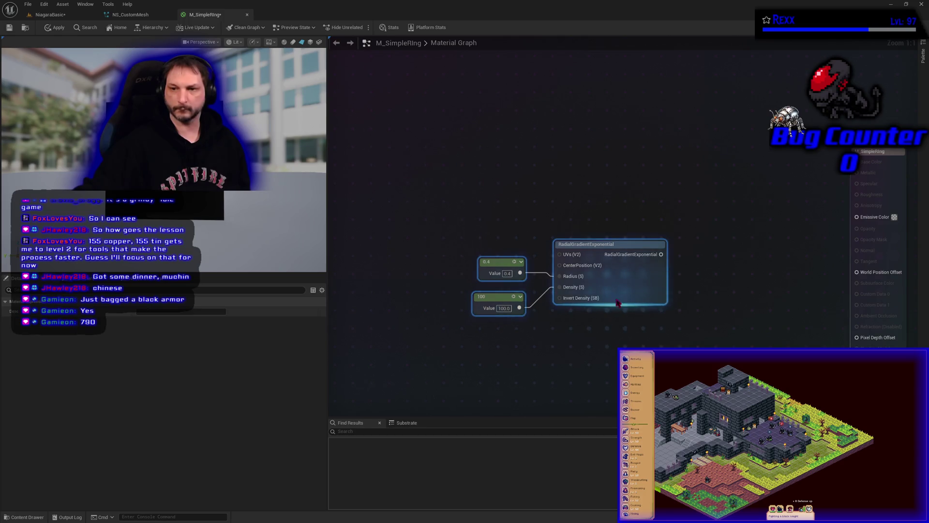
drag(609, 245, 471, 117)
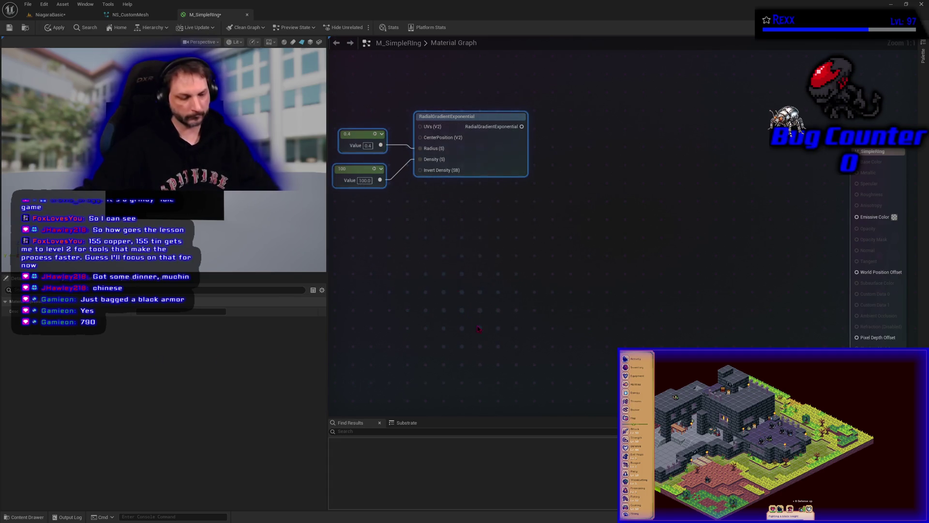
key(ctrl+v)
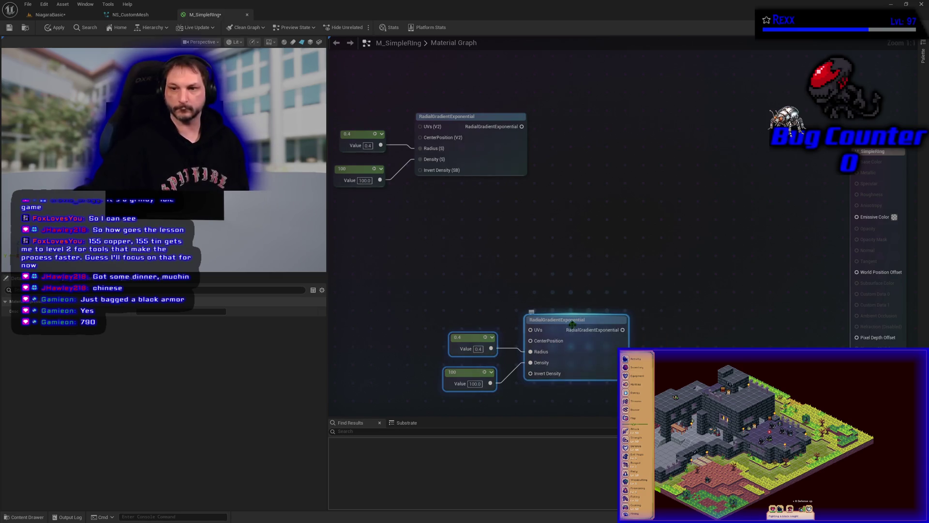
Place the duplicate group lower, set its radius constant to 0.37, and drag from the upper gradient's output
drag(570, 319, 458, 239)
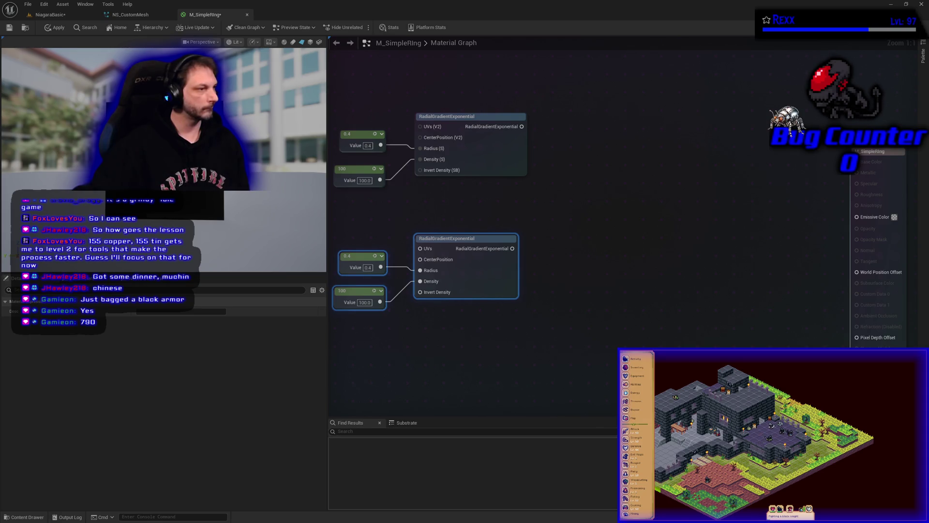
click(368, 267)
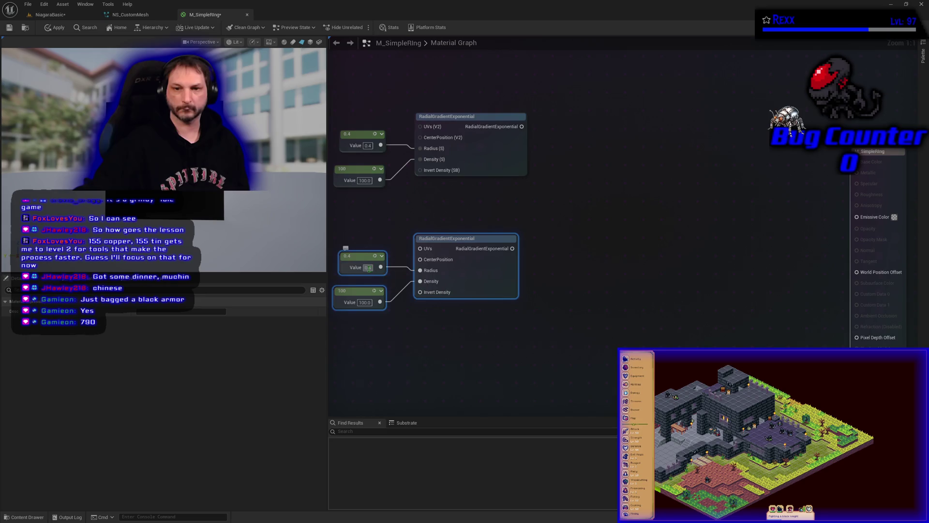
text(0.37)
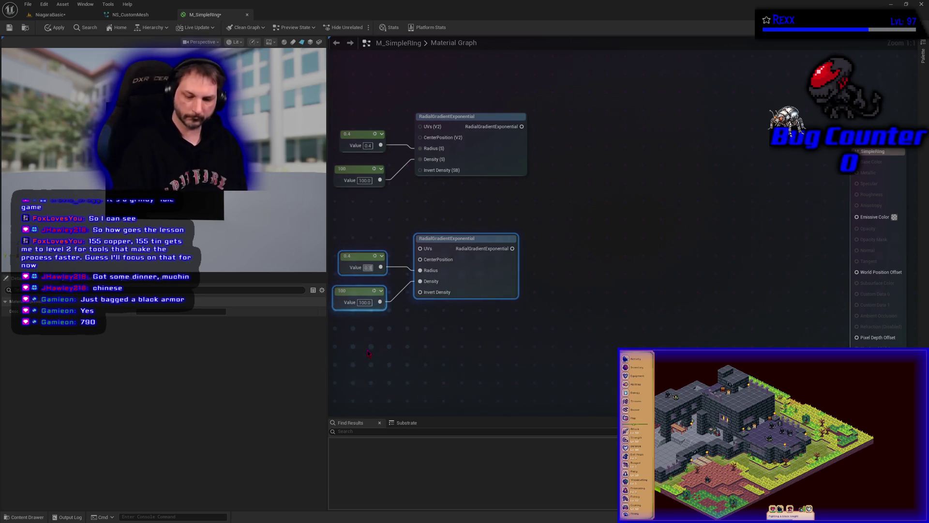
key(Return)
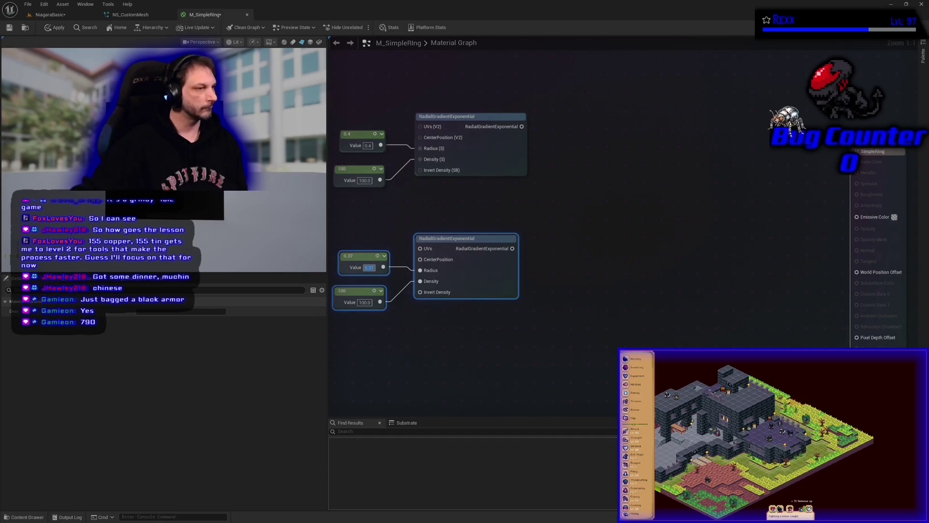
drag(522, 126, 569, 135)
Add a Subtract node after the upper gradient, feed the lower gradient into B, and preview it
text(-)
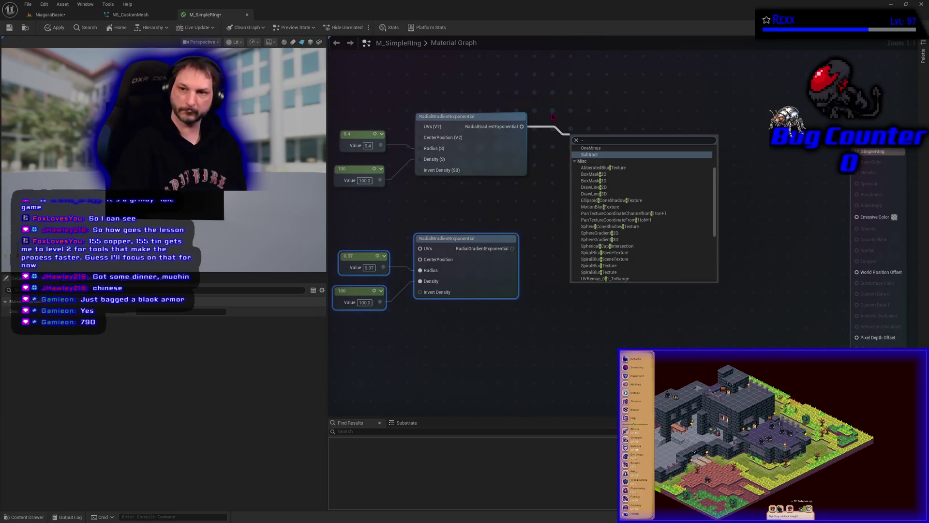
key(Return)
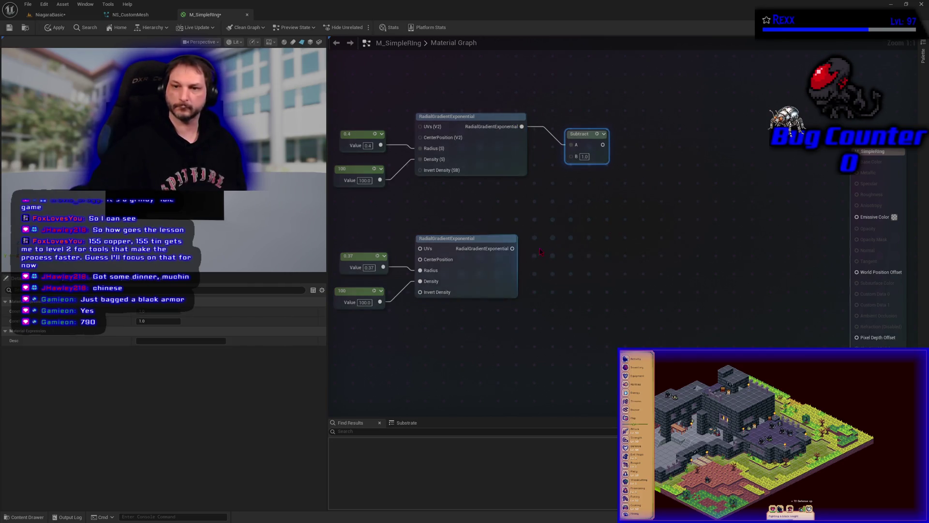
mouse_move(512, 248)
mouse_down()
mouse_move(574, 155)
mouse_move(616, 181)
mouse_up()
right_click(610, 175)
click(651, 212)
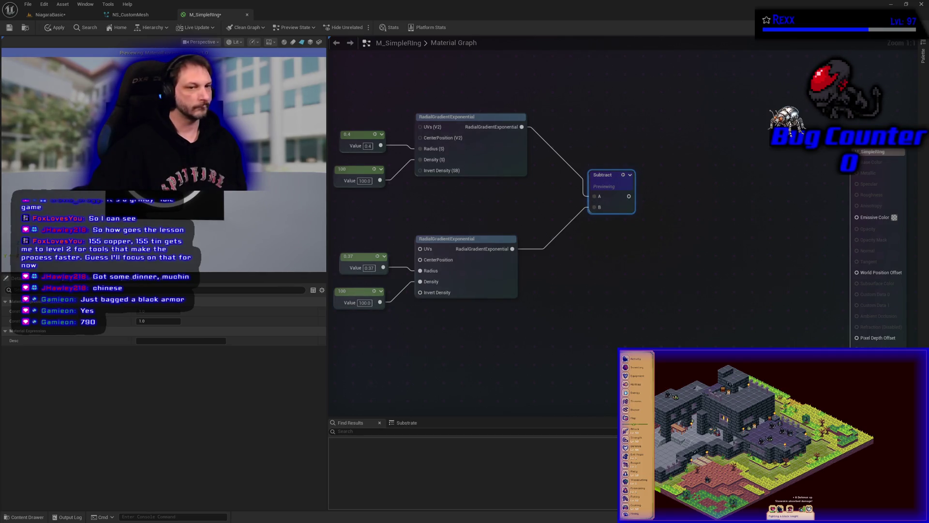
Connect the Subtract result to Emissive Color, stop previewing, and apply the material
mouse_move(627, 196)
mouse_down()
mouse_move(851, 201)
mouse_move(857, 217)
mouse_up()
right_click(610, 187)
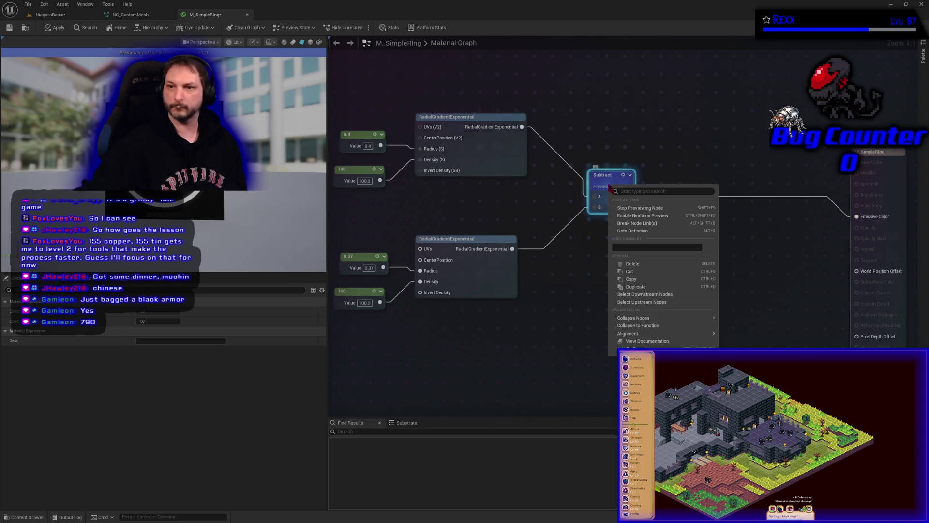
click(640, 207)
click(51, 32)
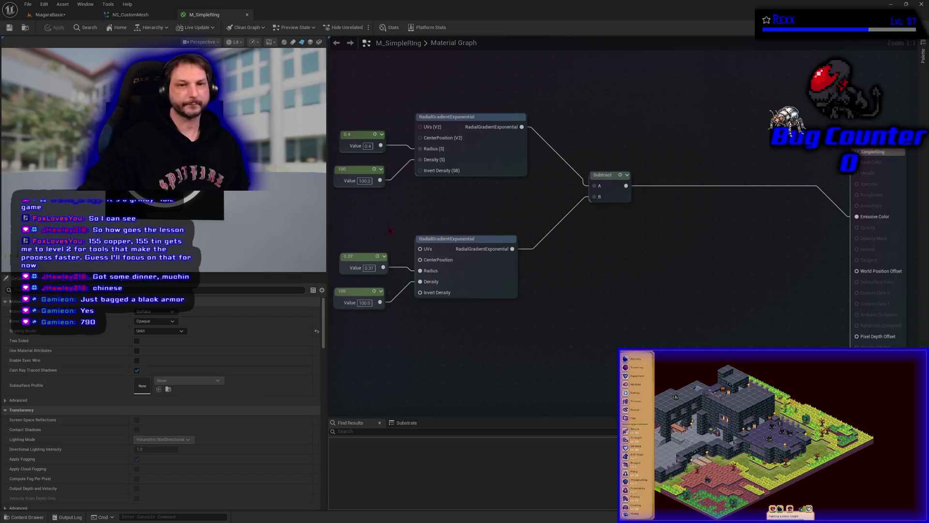
key(ctrl+w)
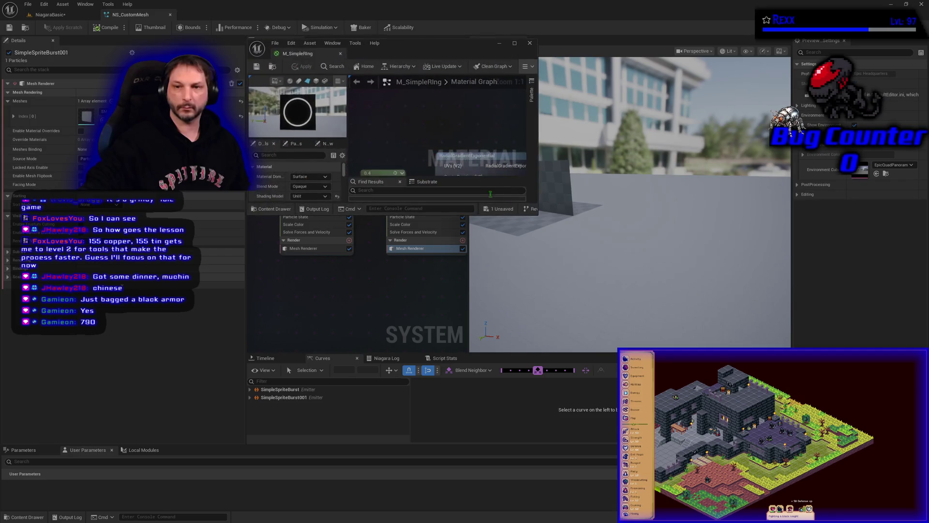
Enlarge the M_SimpleRing editor window to fill the right side of the screen
drag(538, 215, 926, 520)
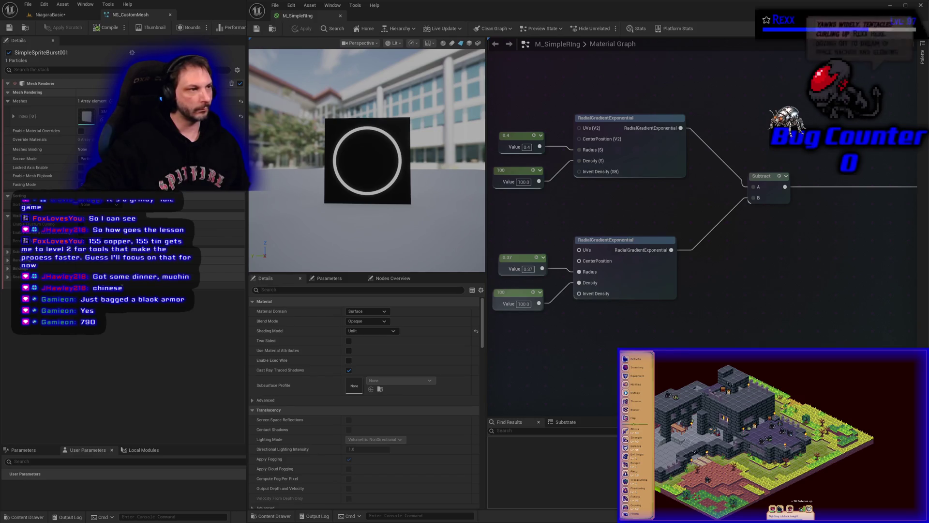
drag(554, 218, 543, 230)
scroll(542, 229, down, 2)
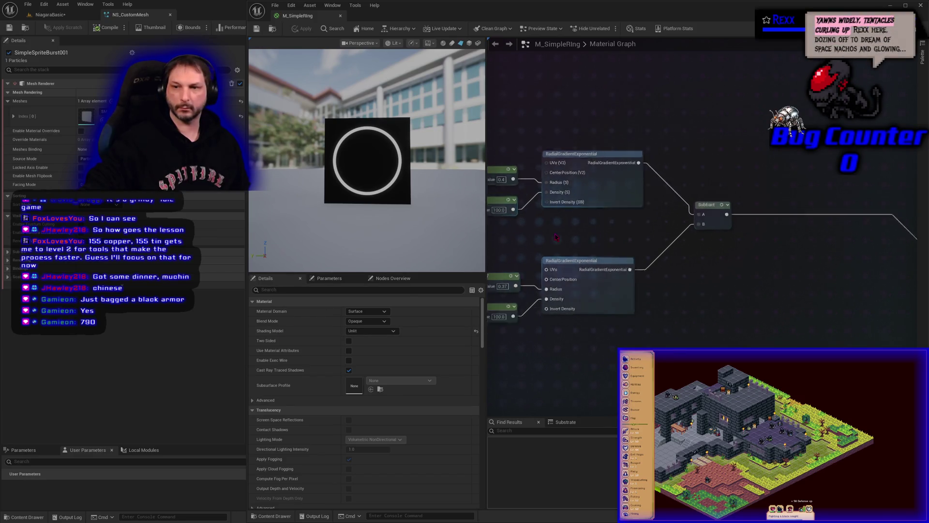
Move both gradient groups and the Subtract node right toward the material output
mouse_move(513, 160)
mouse_down()
mouse_move(597, 286)
mouse_move(671, 305)
mouse_move(623, 288)
mouse_up()
ctrl+click(676, 215)
mouse_move(677, 217)
mouse_down()
mouse_move(740, 246)
mouse_move(818, 236)
mouse_move(837, 245)
mouse_up()
scroll(792, 341, up, 1)
scroll(793, 342, up, 1)
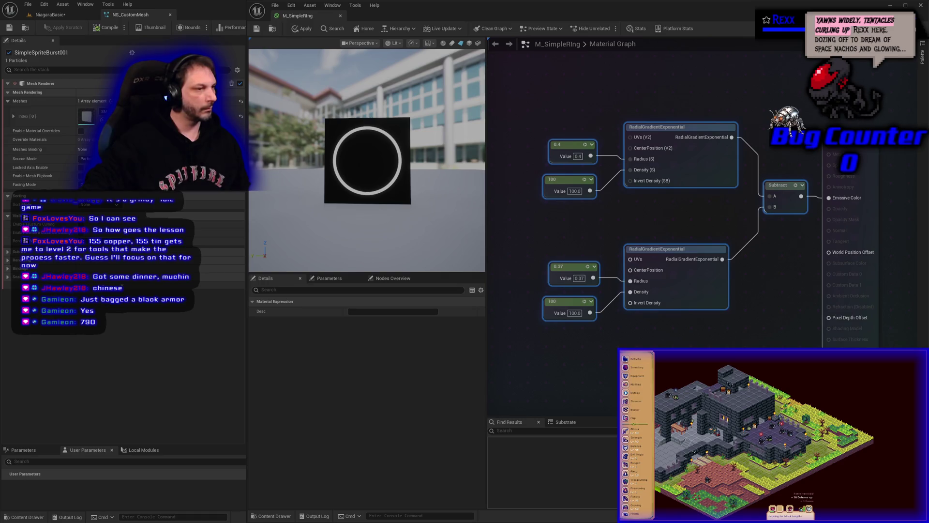
Create a new Render Target asset in the 10-SimpleRing folder of the Content Drawer
click(36, 517)
right_click(174, 395)
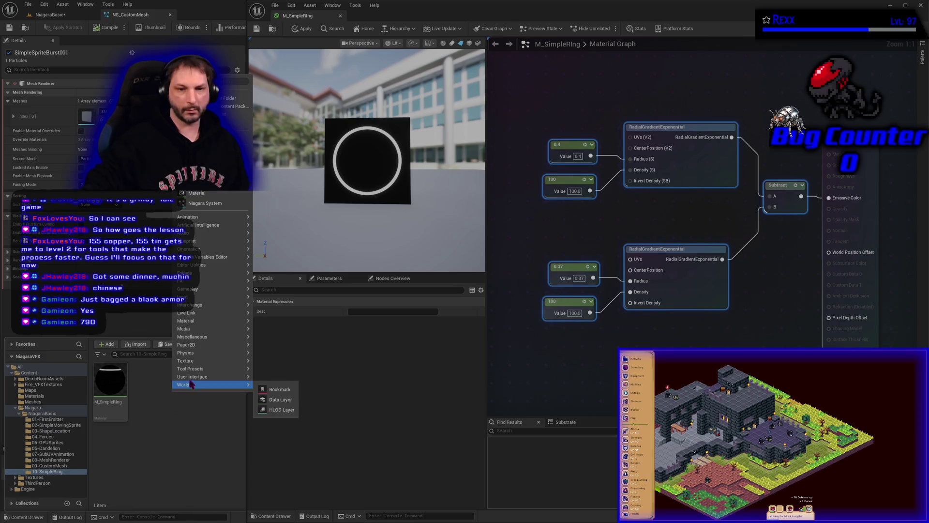
mouse_move(206, 363)
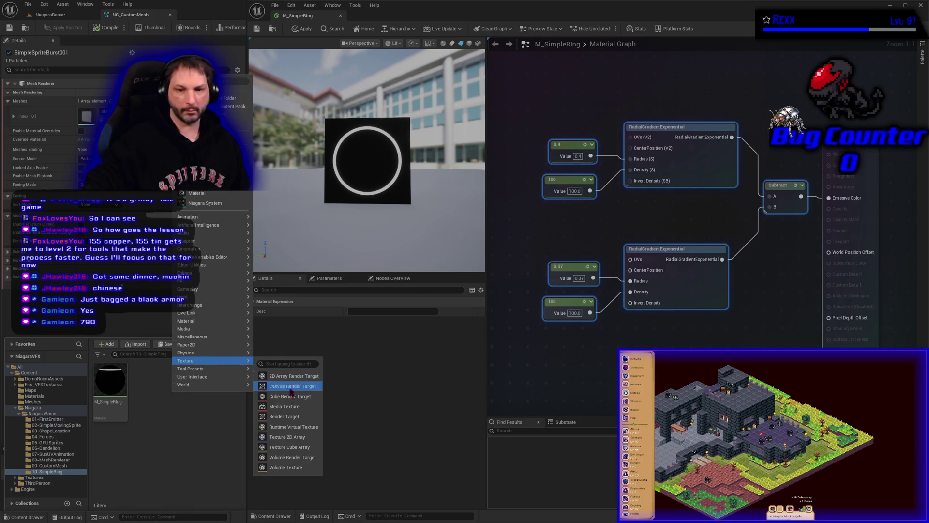
click(284, 416)
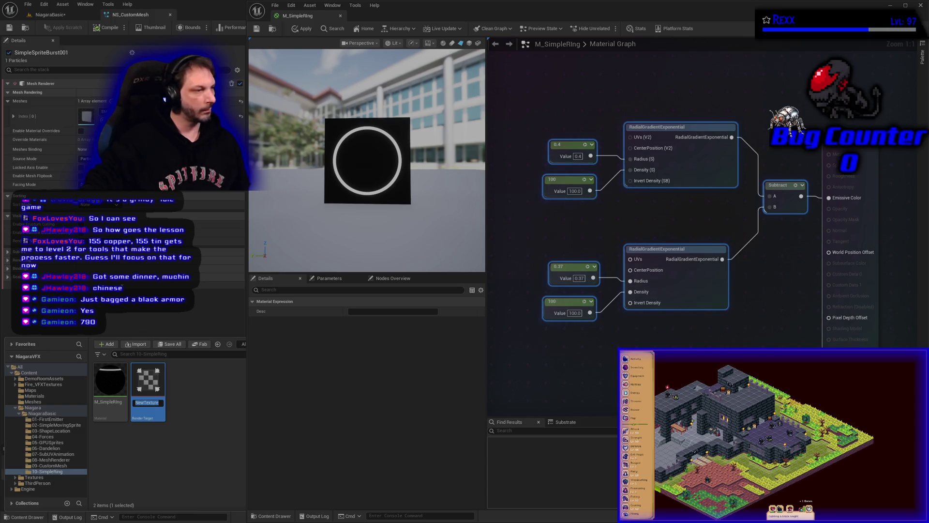
Name it RT_SimpleRing, open it in the texture editor, and dock it beside the material editor
double_click(146, 405)
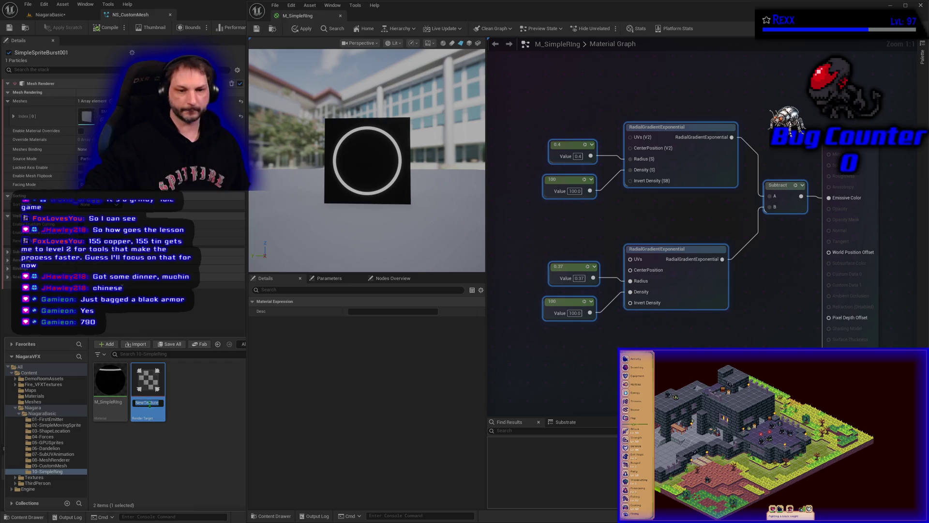
text(RT_S)
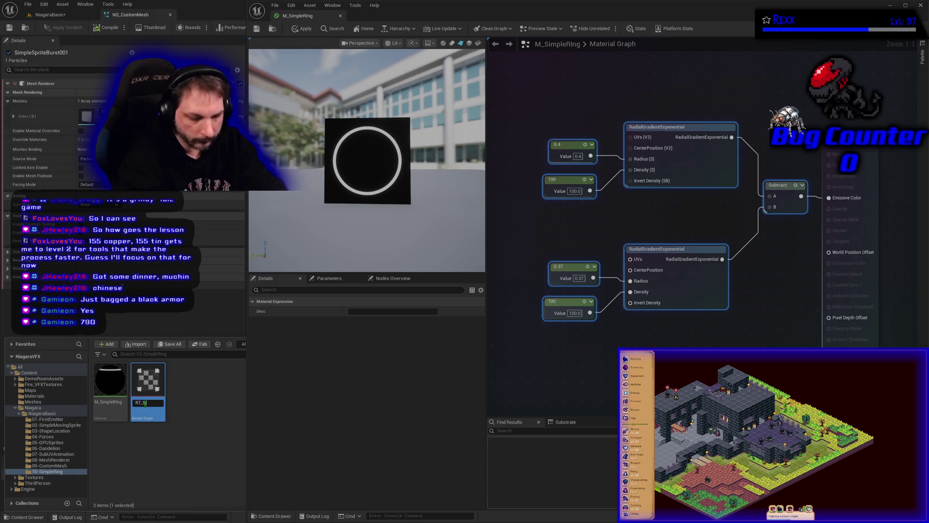
key(Return)
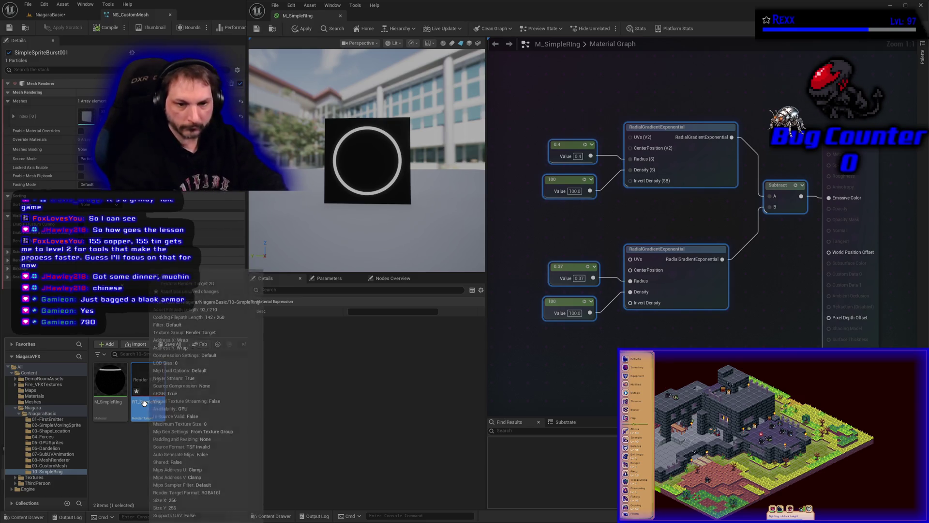
double_click(145, 405)
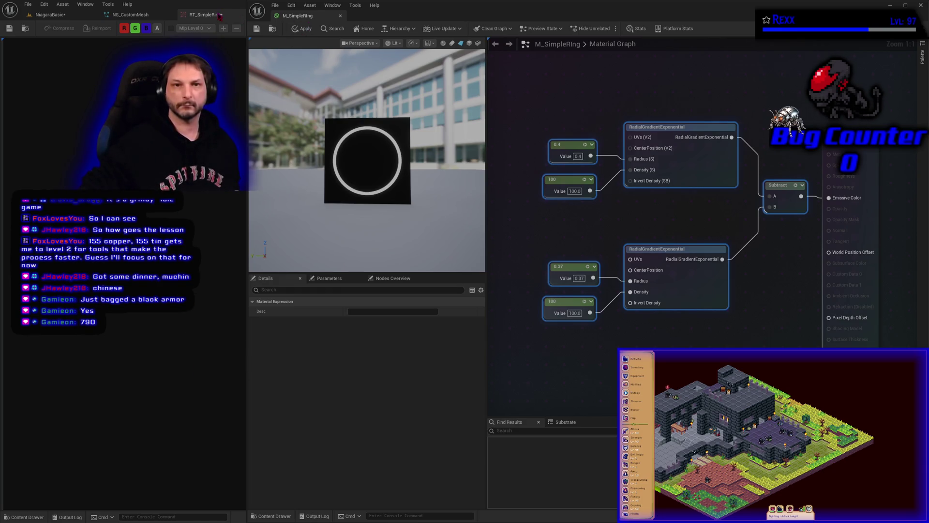
drag(218, 15, 420, 18)
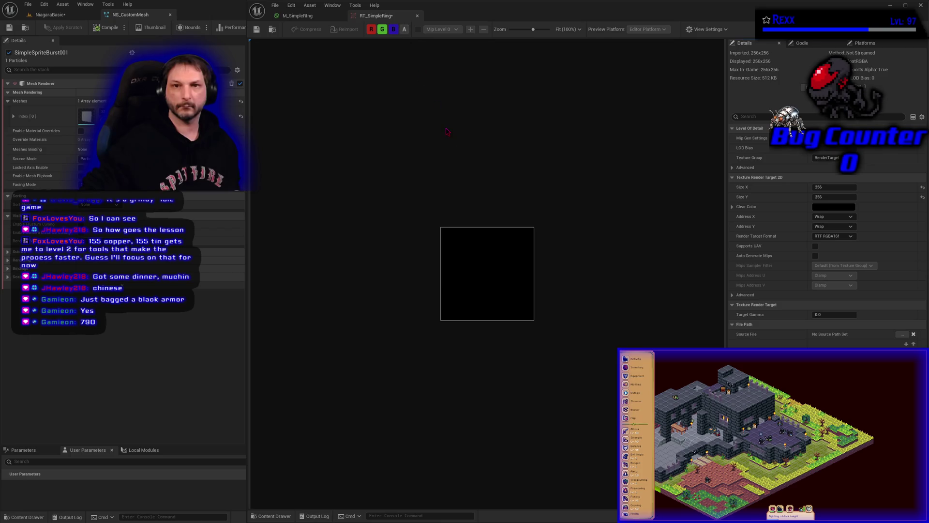
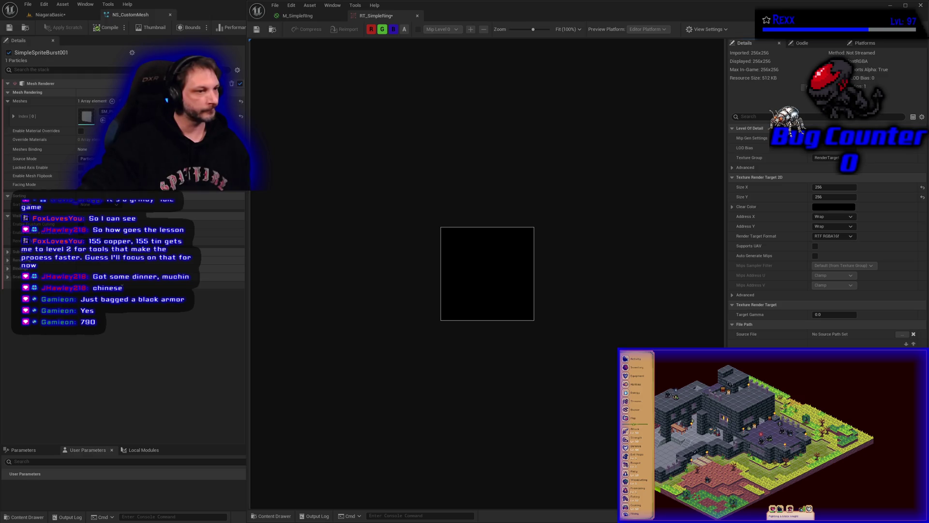
Set the RT_SimpleRing texture's Size X and Size Y to 512
click(835, 187)
text(512)
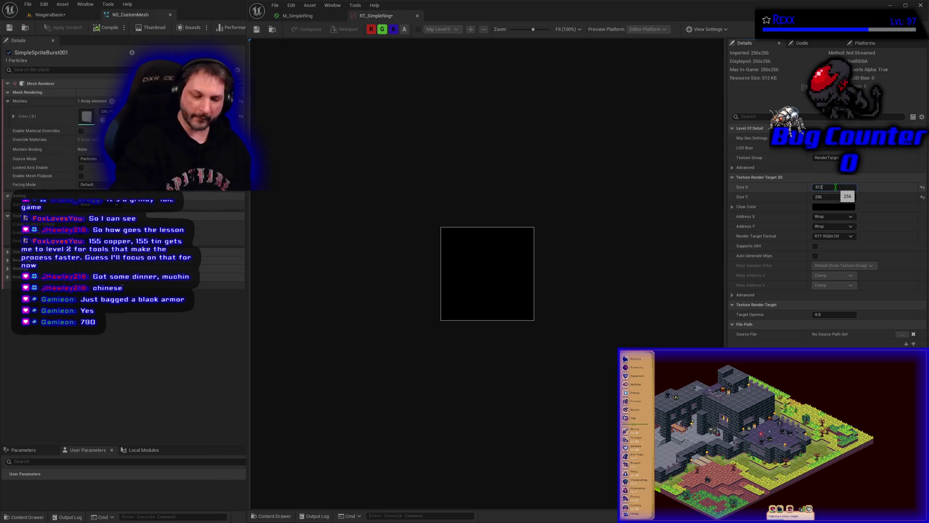
key(Tab)
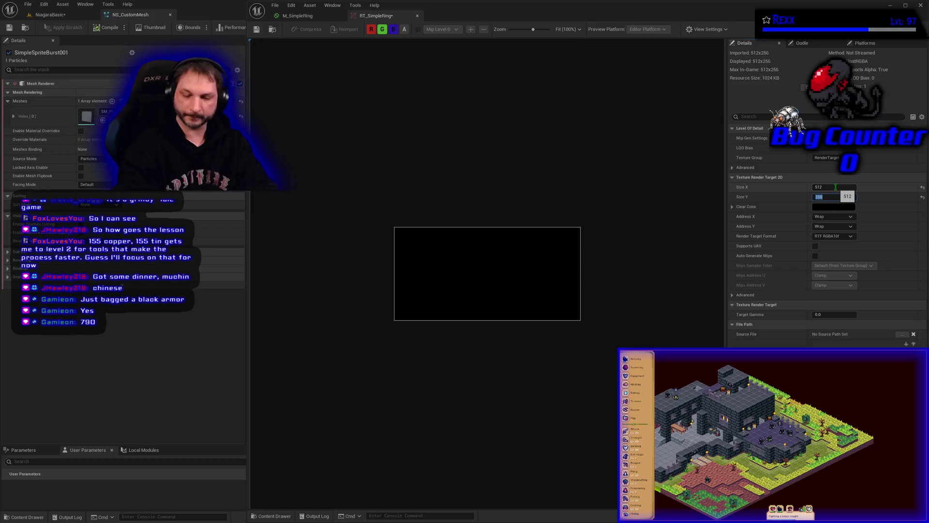
text(512)
key(Return)
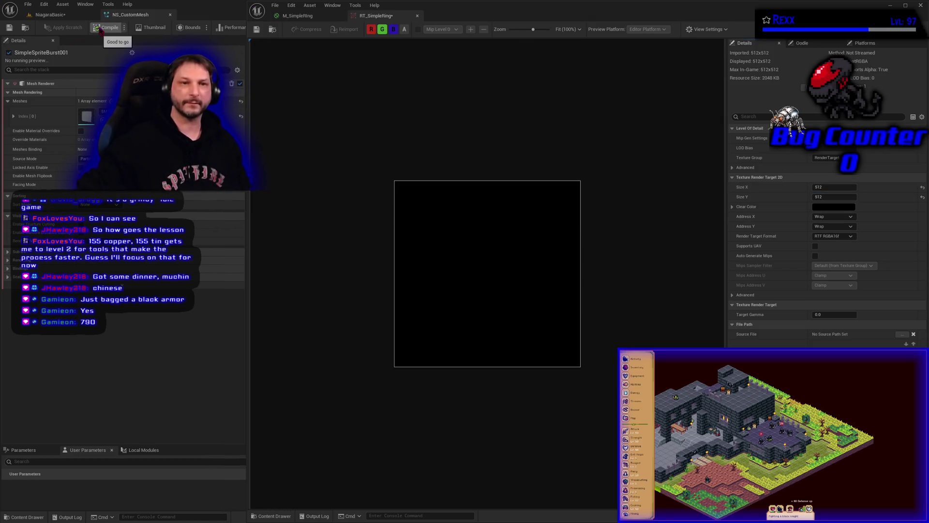
Save all modified assets, then open the Render Target Format list
click(28, 5)
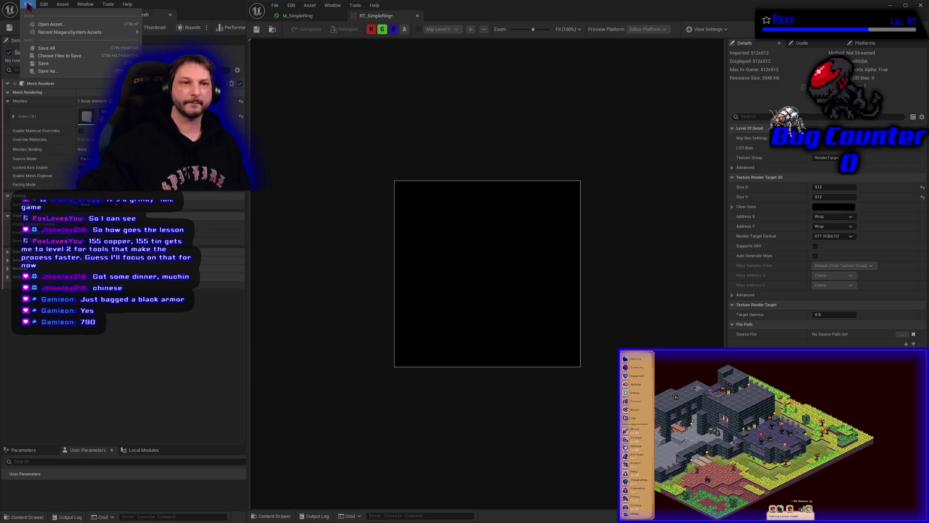
click(51, 48)
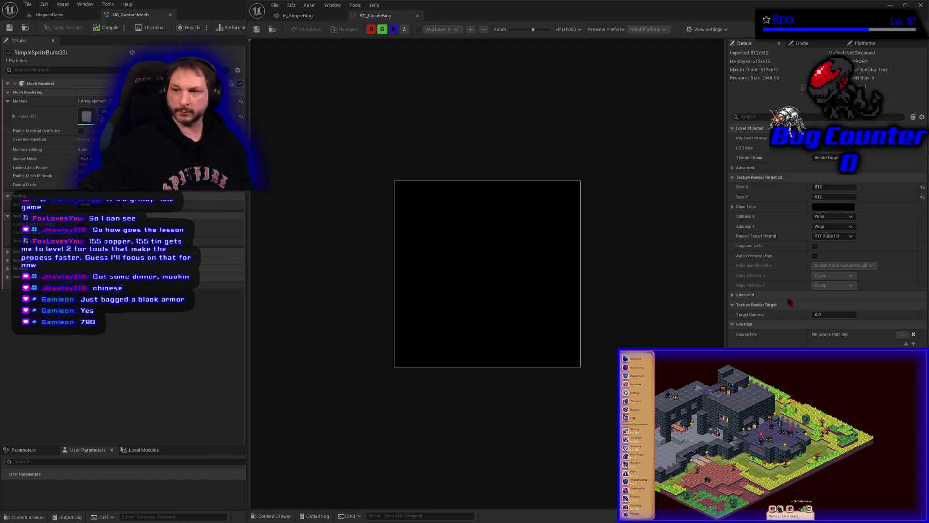
click(847, 236)
Choose RTF RGBA8 SRGB as the format, recompile NS_CustomMesh, and go to M_SimpleRing
click(830, 263)
click(96, 30)
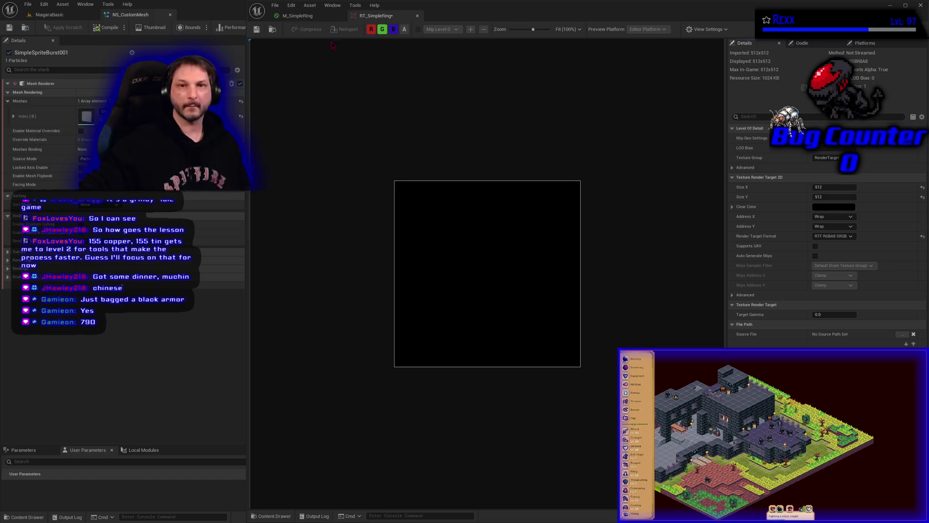
click(297, 15)
Dock the M_SimpleRing and RT_SimpleRing editors into the main window's tab bar
drag(297, 15, 208, 14)
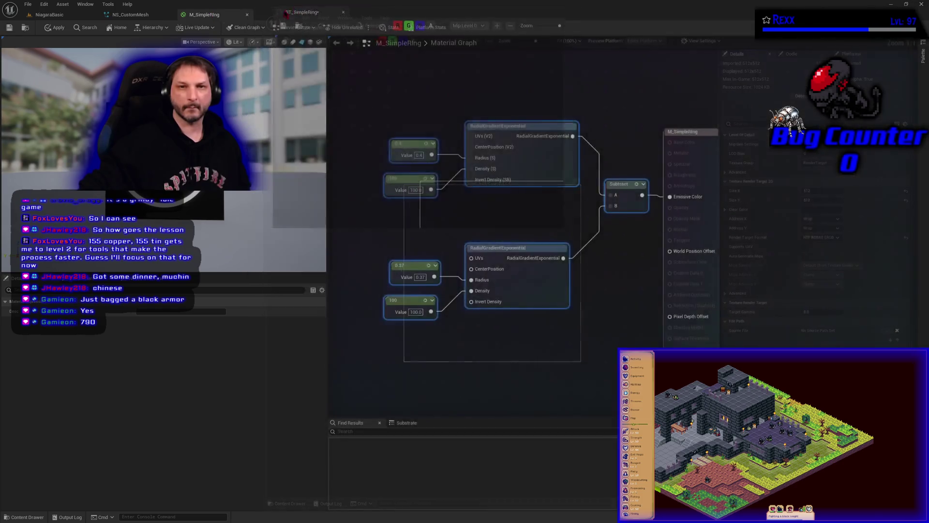
mouse_move(285, 13)
mouse_down()
mouse_move(140, 16)
mouse_move(270, 15)
mouse_up()
click(125, 15)
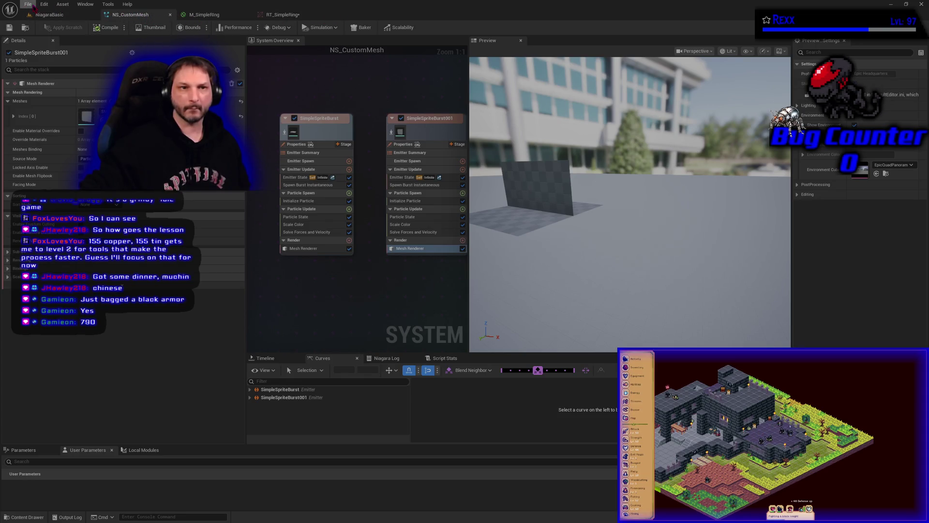
Reopen the RT_SimpleRing texture editor from the File menu
click(28, 4)
mouse_move(52, 32)
click(187, 32)
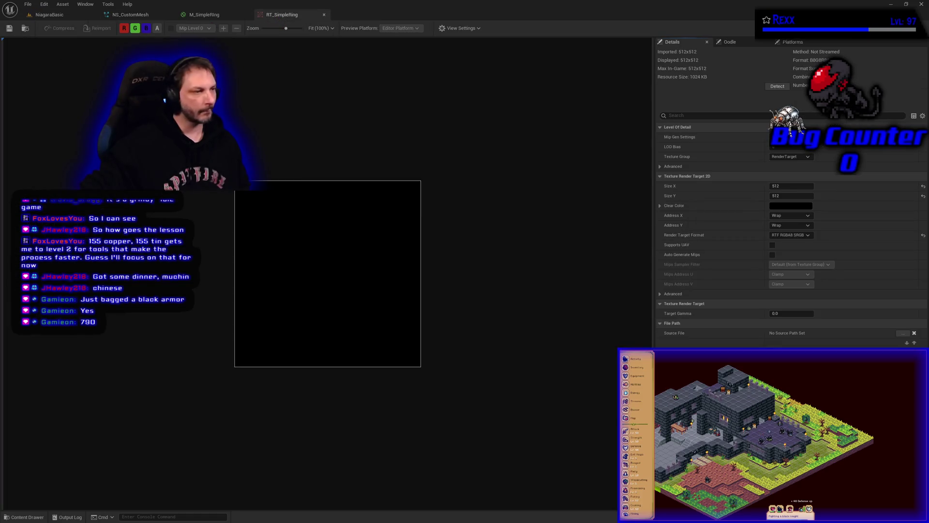
Bring up the M_SimpleRing graph with nothing selected, showing its material properties
click(204, 14)
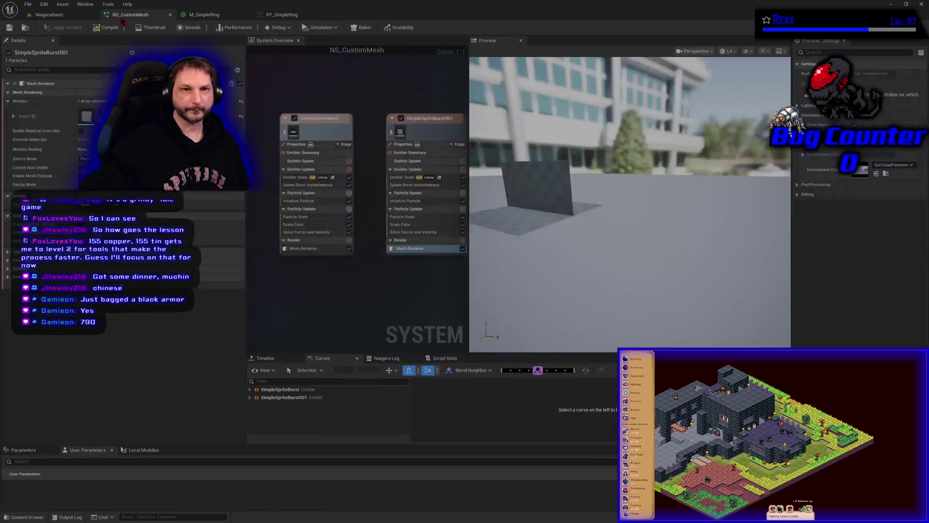
click(128, 15)
click(205, 15)
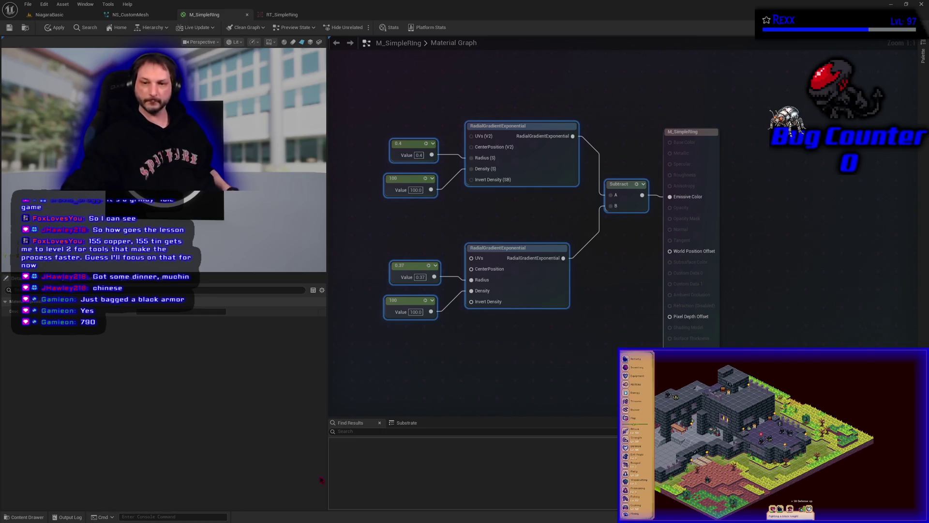
click(502, 356)
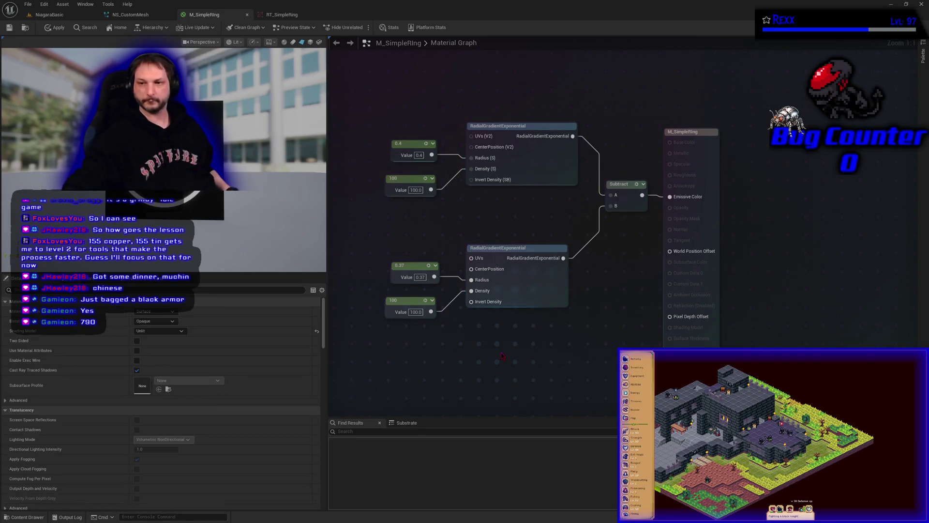